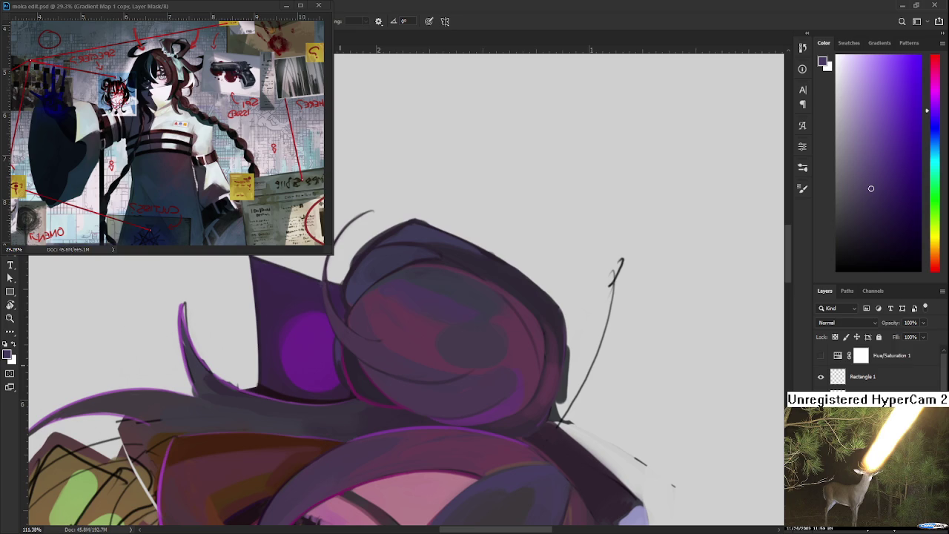
Sample a saturated purple from the hair bun, then zoom out and tilt the view
{"action": "left_click", "coordinate": [289, 304], "text": "alt"}
{"action": "left_click_drag", "start_coordinate": [288, 306], "coordinate": [291, 309]}
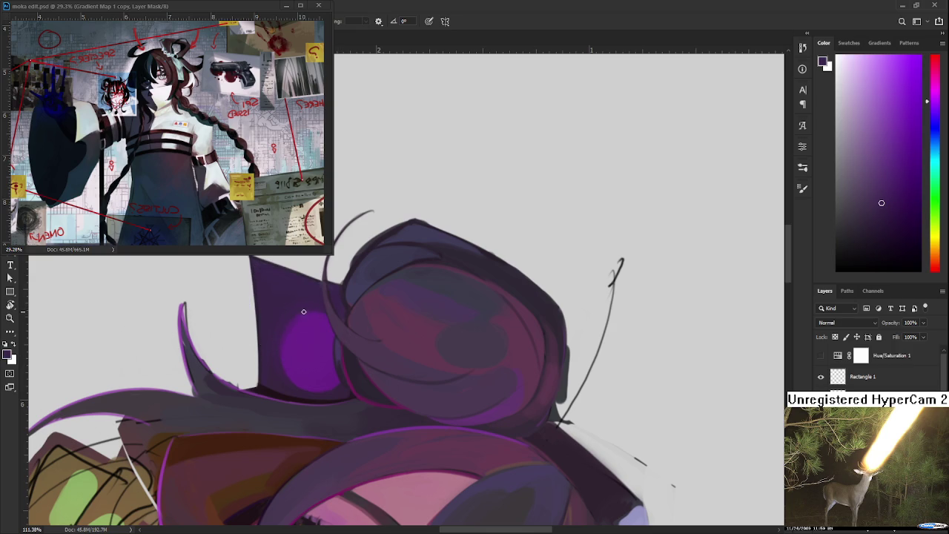
{"action": "left_click", "coordinate": [302, 309], "text": "alt"}
{"action": "left_click", "coordinate": [304, 310], "text": "alt"}
{"action": "left_click", "coordinate": [311, 305], "text": "alt"}
{"action": "left_click", "coordinate": [303, 311], "text": "alt"}
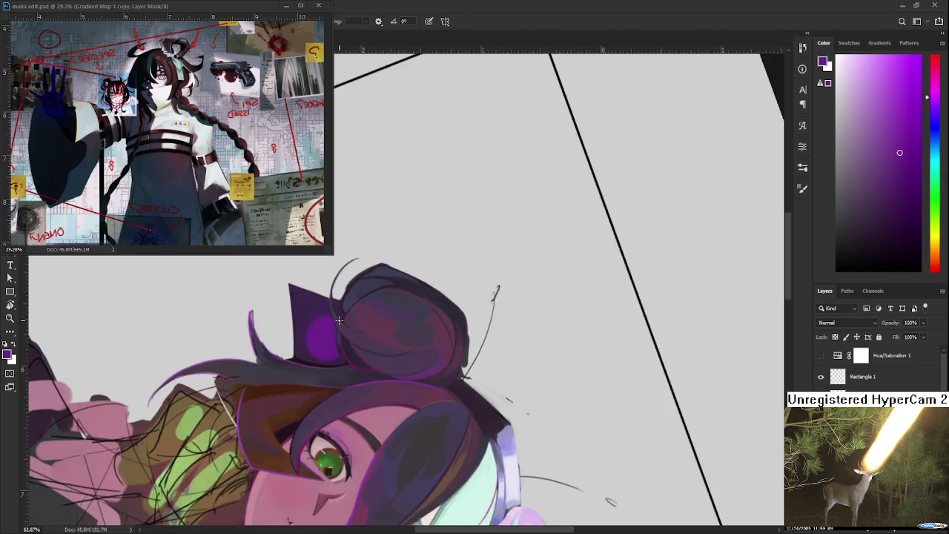
{"action": "left_click_drag", "start_coordinate": [415, 311], "coordinate": [487, 393]}
{"action": "scroll", "coordinate": [423, 300], "scroll_direction": "down", "scroll_amount": 2}
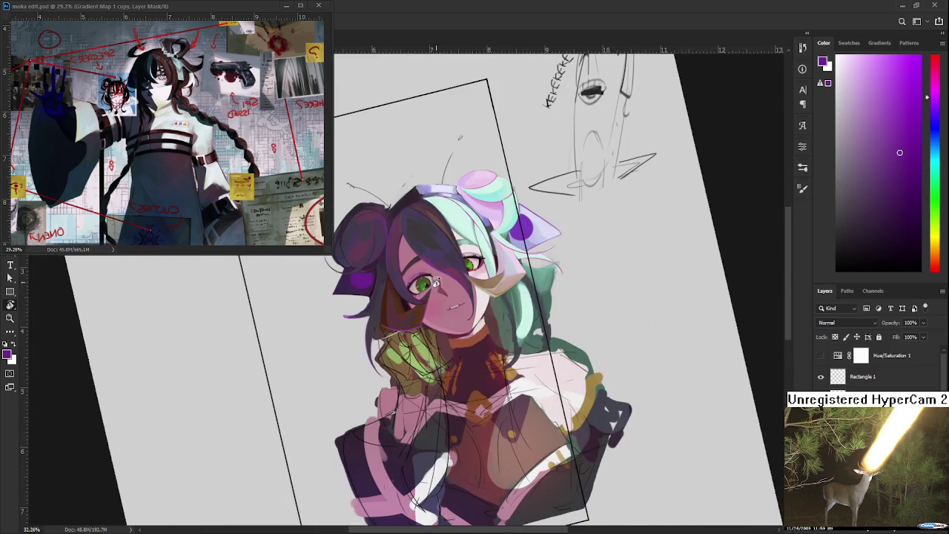
Turn the view back upright and zoom in on the girl's face
{"action": "scroll", "coordinate": [445, 271], "scroll_direction": "down", "scroll_amount": 2}
{"action": "scroll", "coordinate": [456, 234], "scroll_direction": "up", "scroll_amount": 2}
{"action": "scroll", "coordinate": [454, 234], "scroll_direction": "up", "scroll_amount": 3}
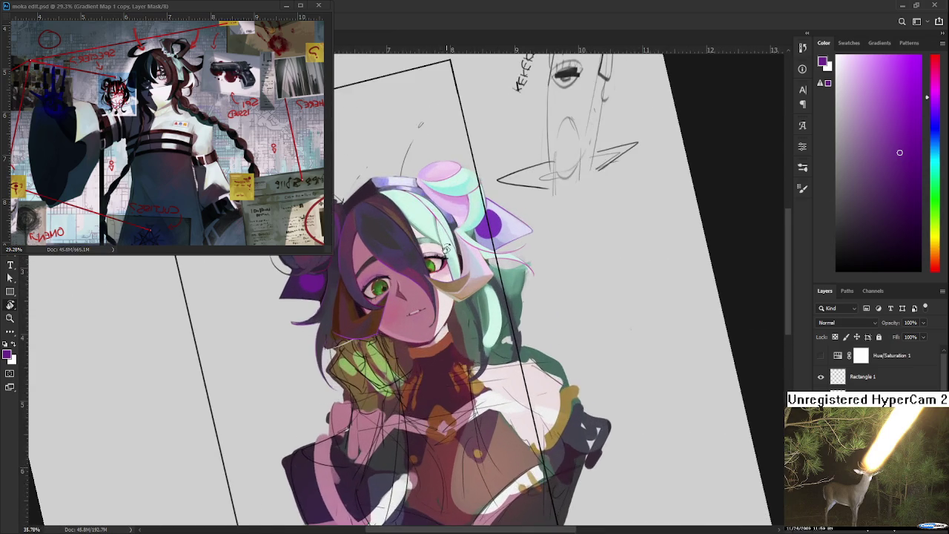
{"action": "scroll", "coordinate": [453, 298], "scroll_direction": "up", "scroll_amount": 2}
{"action": "left_click_drag", "start_coordinate": [453, 297], "coordinate": [312, 348]}
{"action": "scroll", "coordinate": [270, 372], "scroll_direction": "up", "scroll_amount": 3}
{"action": "scroll", "coordinate": [271, 371], "scroll_direction": "up", "scroll_amount": 1}
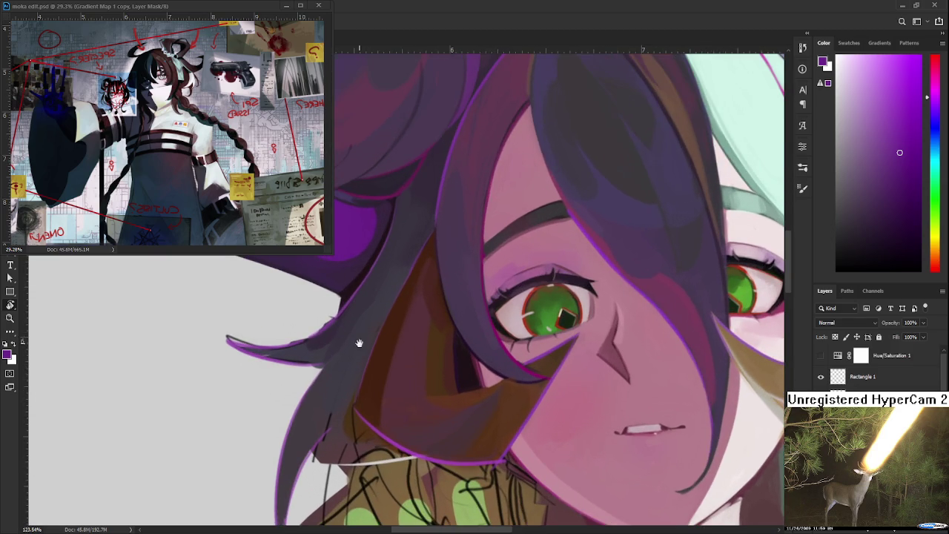
{"action": "scroll", "coordinate": [358, 335], "scroll_direction": "up", "scroll_amount": 1}
Sample the dark grey-purple shadow colour from the hair beside the face
{"action": "left_click", "coordinate": [357, 298], "text": "alt"}
{"action": "left_click", "coordinate": [370, 287], "text": "alt"}
{"action": "left_click", "coordinate": [378, 276], "text": "alt"}
{"action": "left_click", "coordinate": [383, 282], "text": "alt"}
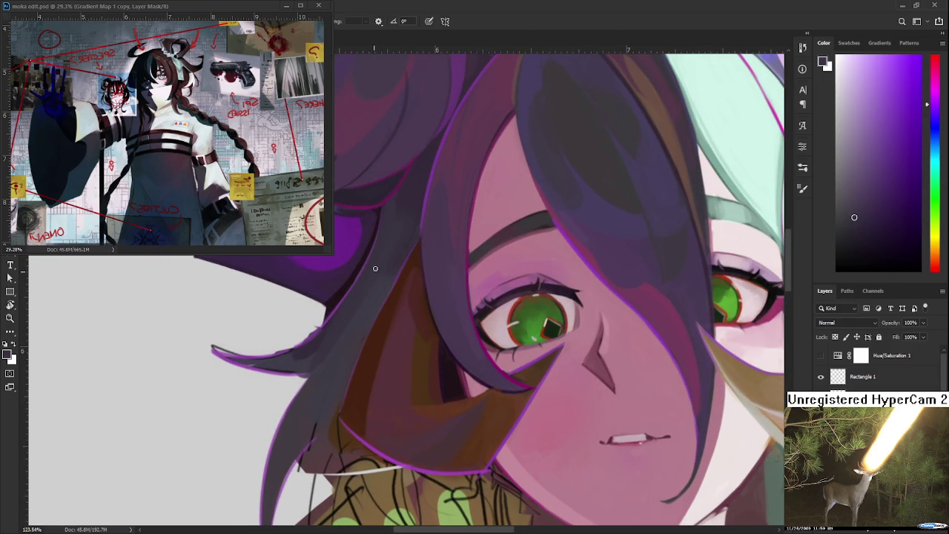
{"action": "left_click_drag", "start_coordinate": [371, 303], "coordinate": [356, 296]}
{"action": "left_click", "coordinate": [373, 305], "text": "alt"}
{"action": "left_click", "coordinate": [379, 284], "text": "alt"}
Compare several hair shades near the bun, settling on a muted grey-purple
{"action": "left_click_drag", "start_coordinate": [315, 350], "coordinate": [271, 431]}
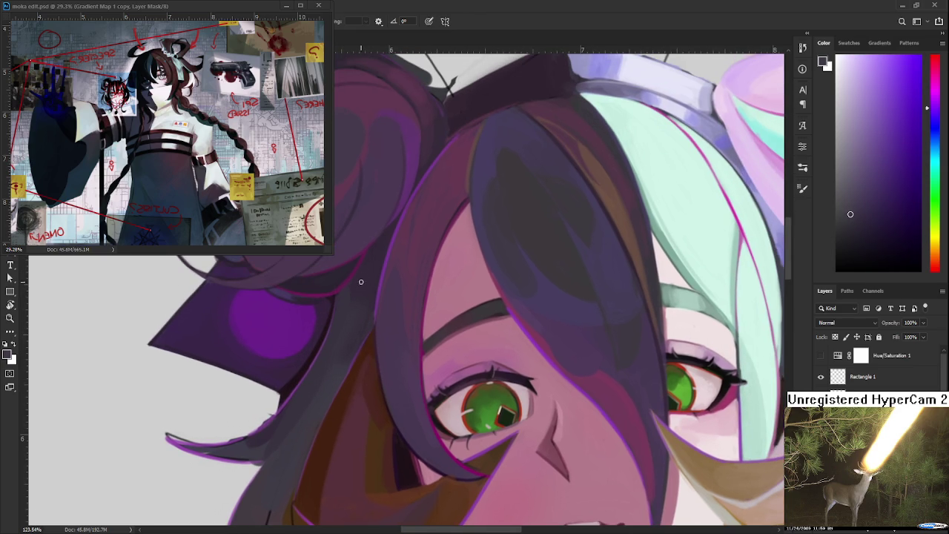
{"action": "left_click", "coordinate": [323, 381], "text": "alt"}
{"action": "left_click", "coordinate": [319, 381], "text": "alt"}
{"action": "left_click", "coordinate": [300, 367], "text": "alt"}
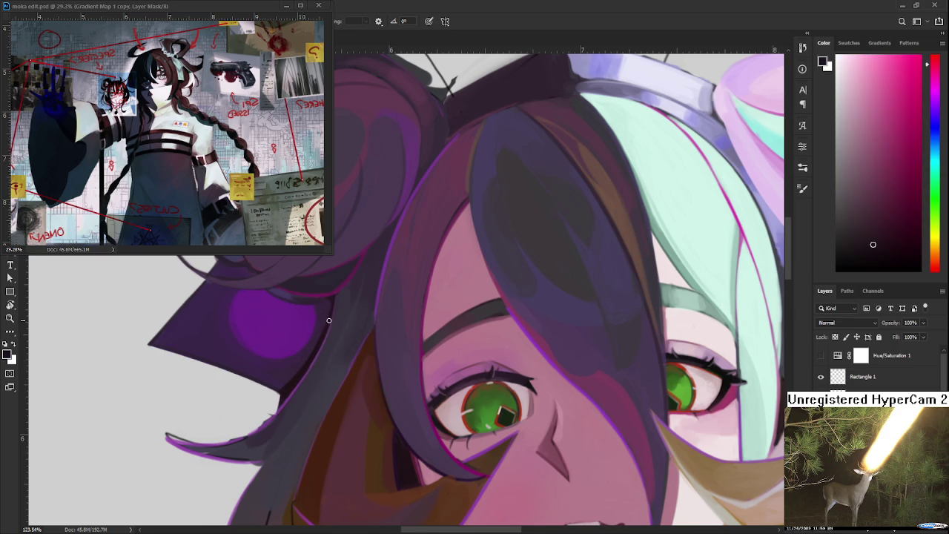
{"action": "left_click", "coordinate": [312, 356], "text": "alt"}
{"action": "left_click", "coordinate": [310, 362], "text": "alt"}
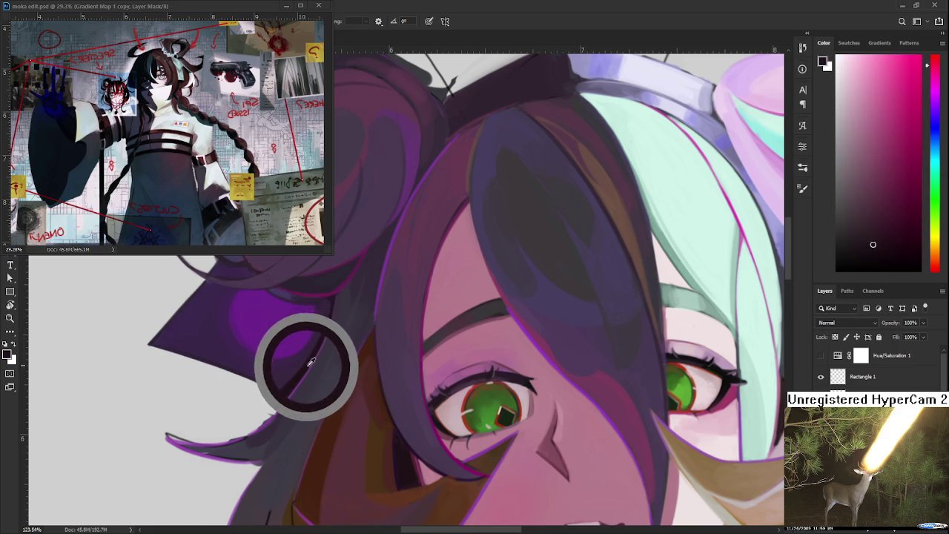
{"action": "left_click", "coordinate": [312, 361], "text": "alt"}
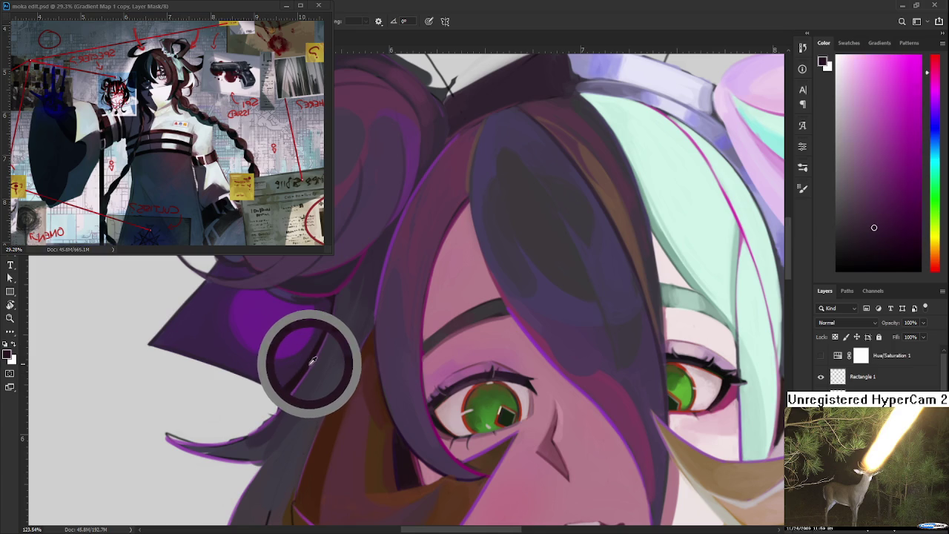
{"action": "left_click", "coordinate": [311, 361], "text": "alt"}
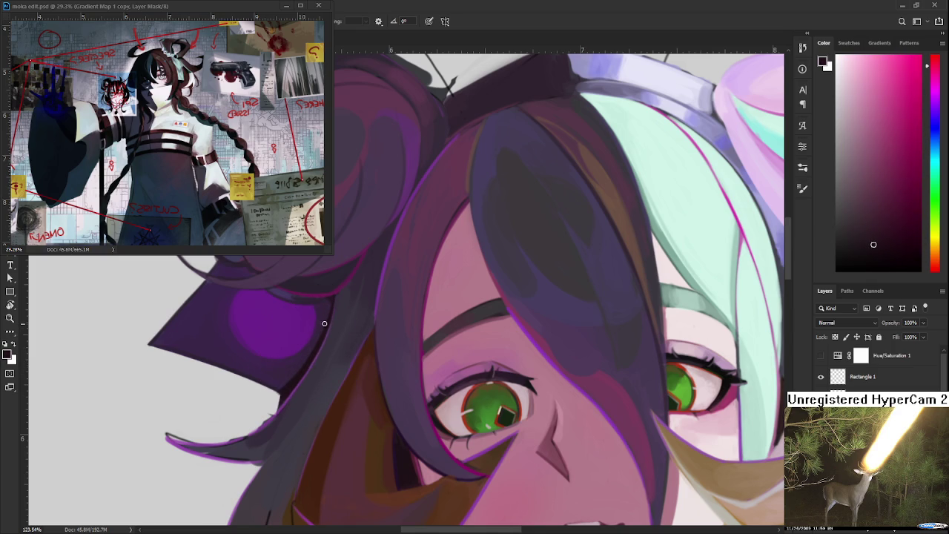
{"action": "left_click", "coordinate": [314, 346], "text": "alt"}
{"action": "left_click", "coordinate": [310, 360], "text": "alt"}
{"action": "left_click", "coordinate": [318, 353], "text": "alt"}
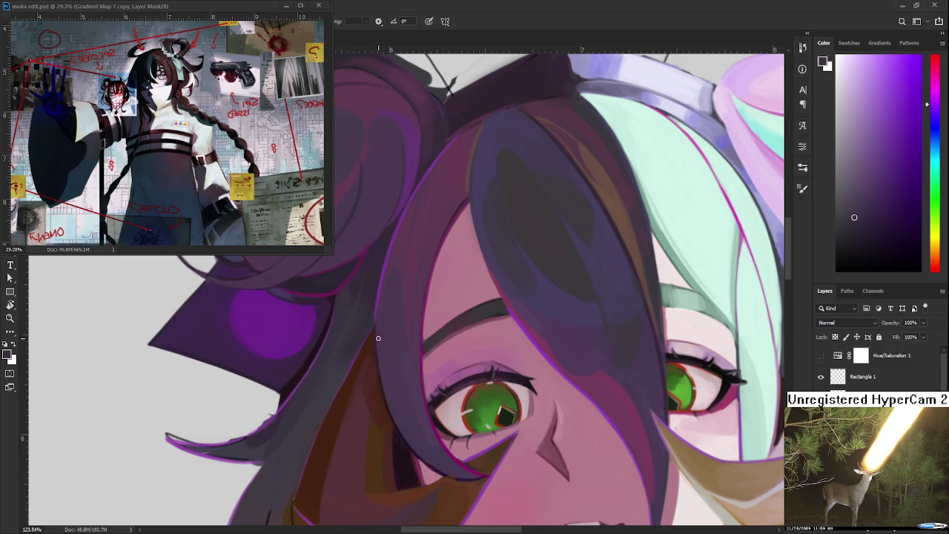
{"action": "scroll", "coordinate": [385, 325], "scroll_direction": "down", "scroll_amount": 3}
Pan across the face, sample a dark pink-red, and tilt the canvas to angle the head
{"action": "scroll", "coordinate": [385, 325], "scroll_direction": "down", "scroll_amount": 2}
{"action": "scroll", "coordinate": [374, 335], "scroll_direction": "up", "scroll_amount": 2}
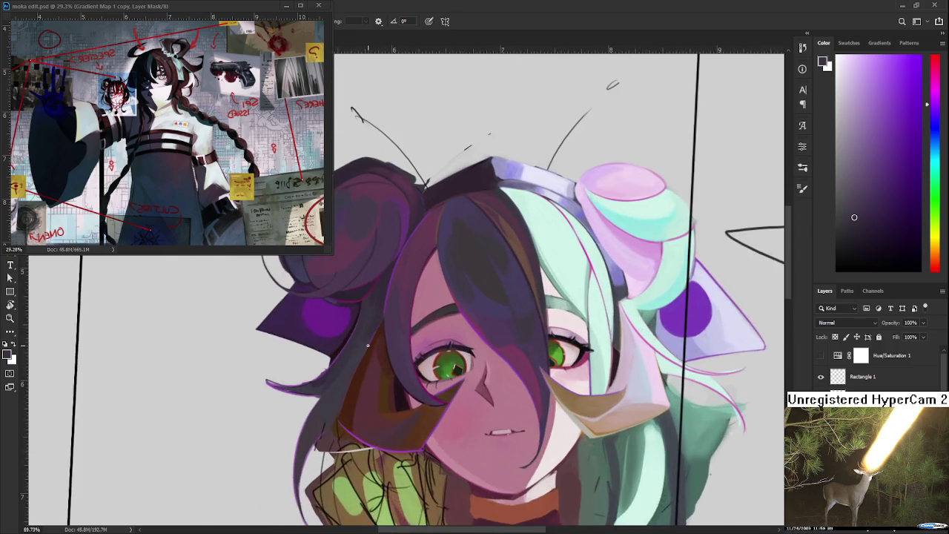
{"action": "scroll", "coordinate": [367, 344], "scroll_direction": "up", "scroll_amount": 2}
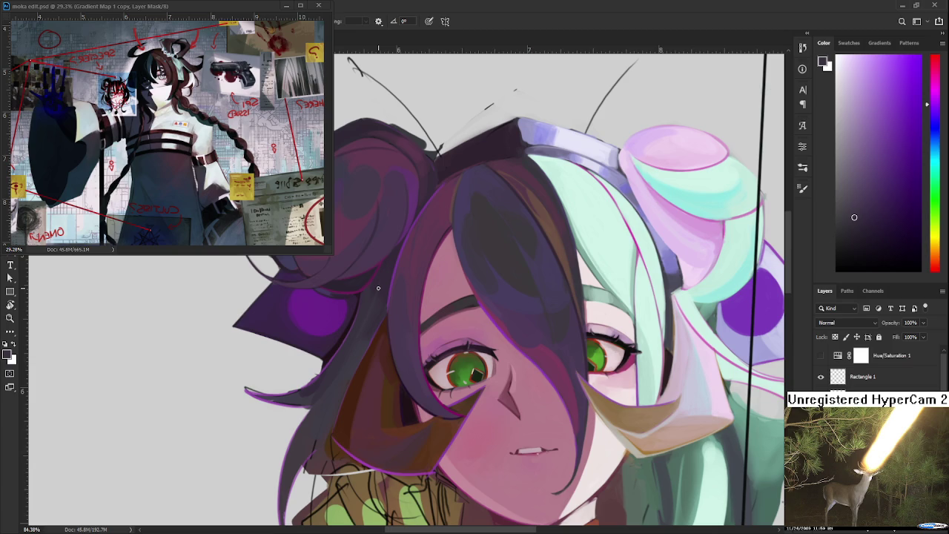
{"action": "left_click_drag", "start_coordinate": [378, 288], "coordinate": [297, 381]}
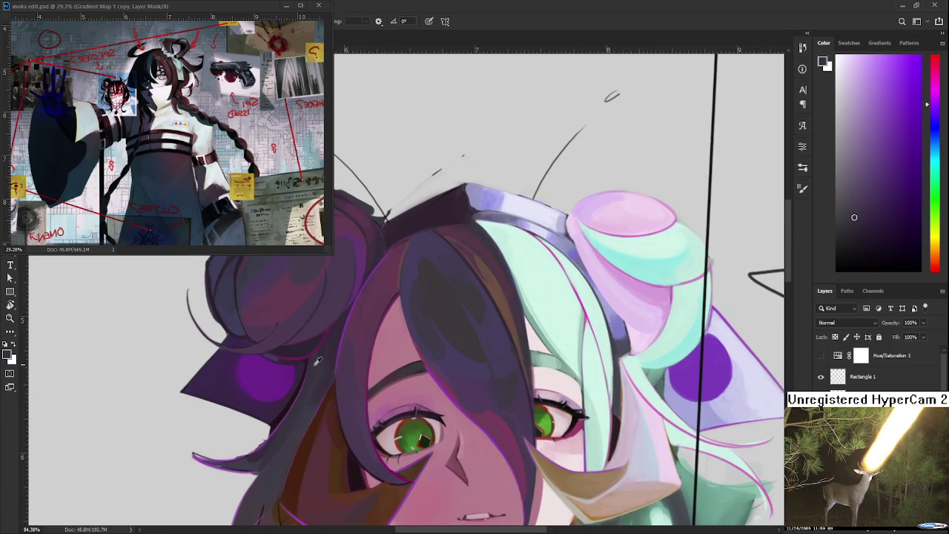
{"action": "left_click", "coordinate": [296, 394], "text": "alt"}
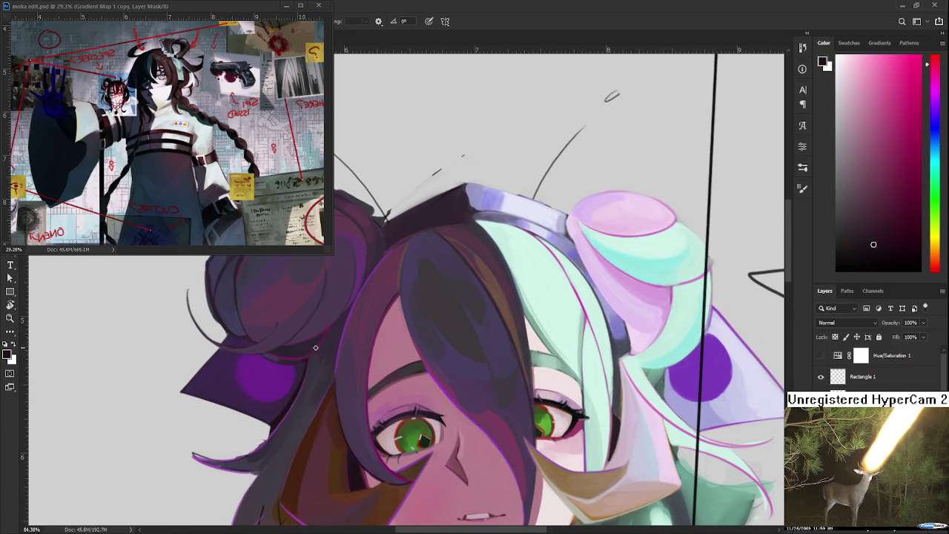
{"action": "left_click_drag", "start_coordinate": [336, 335], "coordinate": [355, 291]}
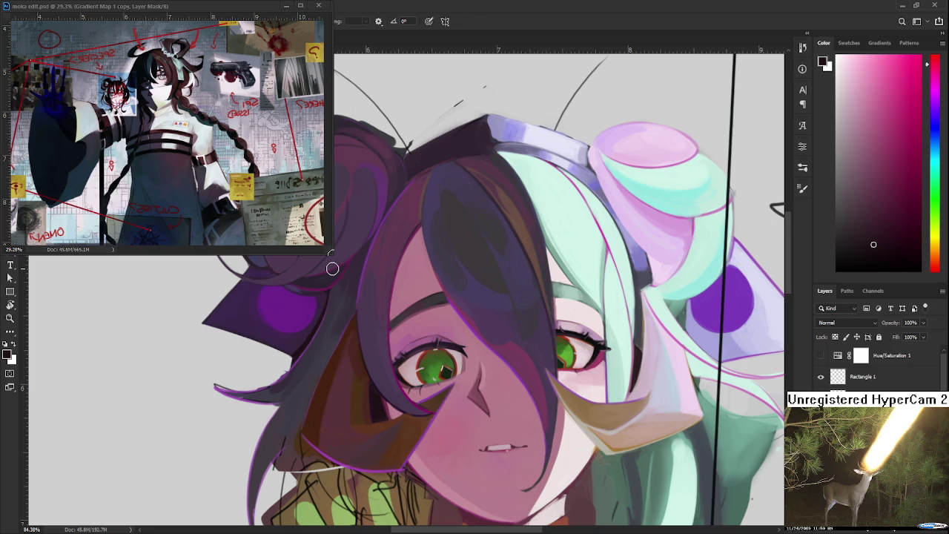
{"action": "key", "text": "r"}
{"action": "mouse_move", "coordinate": [336, 273]}
{"action": "left_mouse_down"}
{"action": "mouse_move", "coordinate": [282, 375]}
{"action": "mouse_move", "coordinate": [392, 344]}
{"action": "mouse_move", "coordinate": [352, 314]}
{"action": "left_mouse_up"}
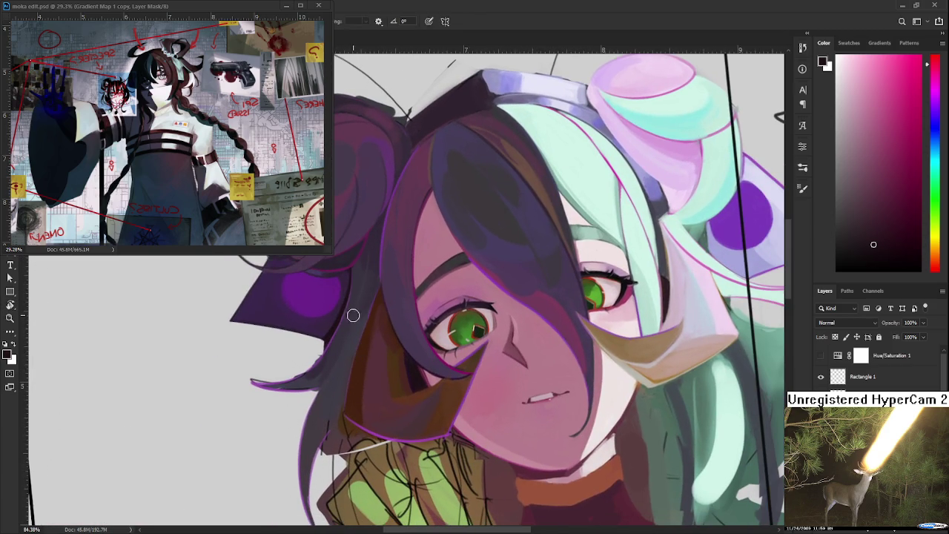
Sample dark purples from several spots in the hair around the face
{"action": "left_click", "coordinate": [374, 239], "text": "alt"}
{"action": "mouse_move", "coordinate": [379, 234]}
{"action": "left_mouse_down"}
{"action": "mouse_move", "coordinate": [446, 255]}
{"action": "mouse_move", "coordinate": [317, 313]}
{"action": "left_mouse_up"}
{"action": "left_click", "coordinate": [448, 256], "text": "alt"}
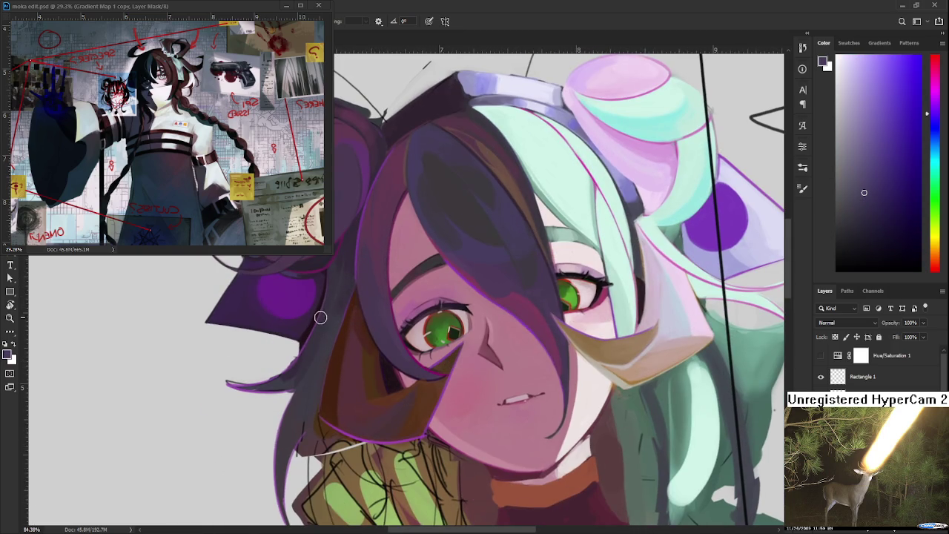
{"action": "left_click", "coordinate": [344, 295], "text": "alt"}
{"action": "left_click", "coordinate": [338, 311], "text": "alt"}
{"action": "left_click", "coordinate": [353, 243], "text": "alt"}
{"action": "left_click", "coordinate": [348, 267], "text": "alt"}
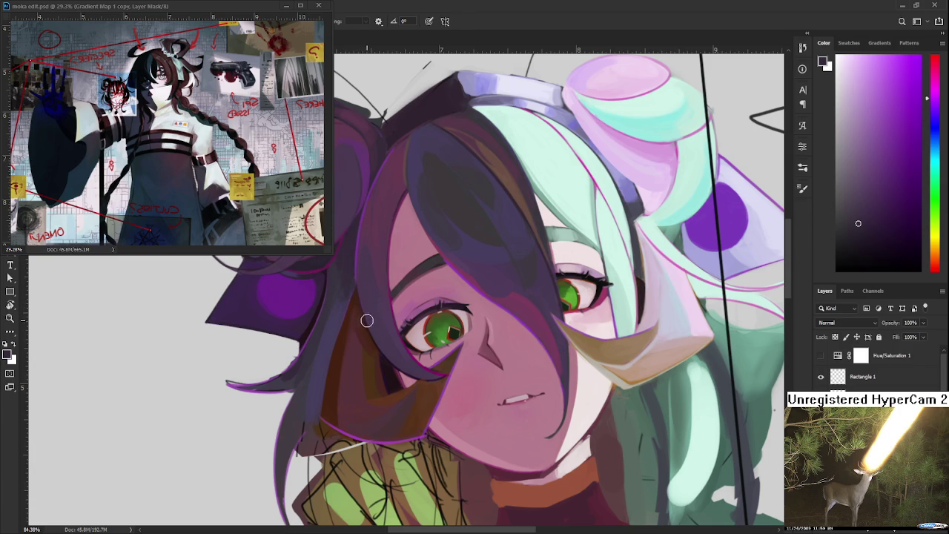
{"action": "left_click", "coordinate": [327, 308], "text": "alt"}
{"action": "left_click", "coordinate": [325, 351], "text": "alt"}
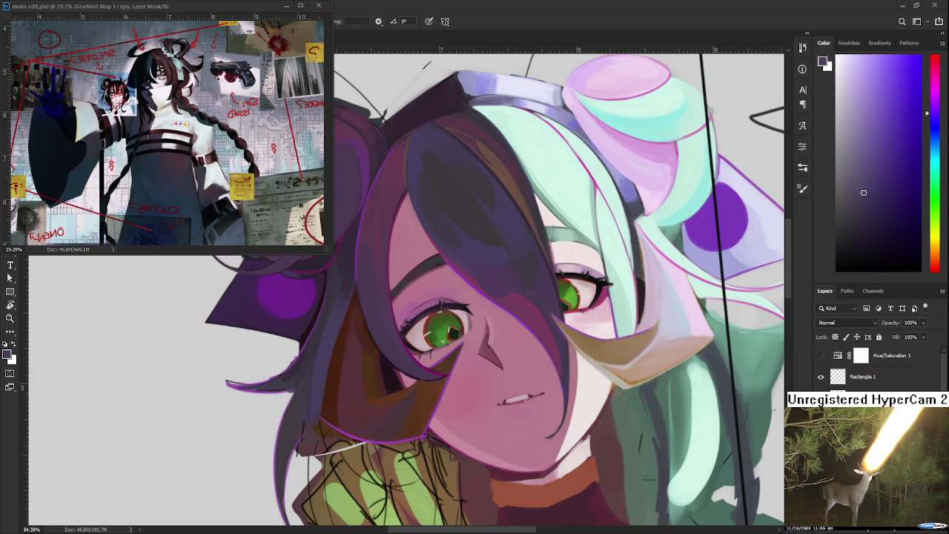
Zoom in and pick a darker purple from the hair for painting
{"action": "scroll", "coordinate": [359, 356], "scroll_direction": "down", "scroll_amount": 5}
{"action": "scroll", "coordinate": [360, 356], "scroll_direction": "up", "scroll_amount": 2}
{"action": "scroll", "coordinate": [354, 347], "scroll_direction": "up", "scroll_amount": 3}
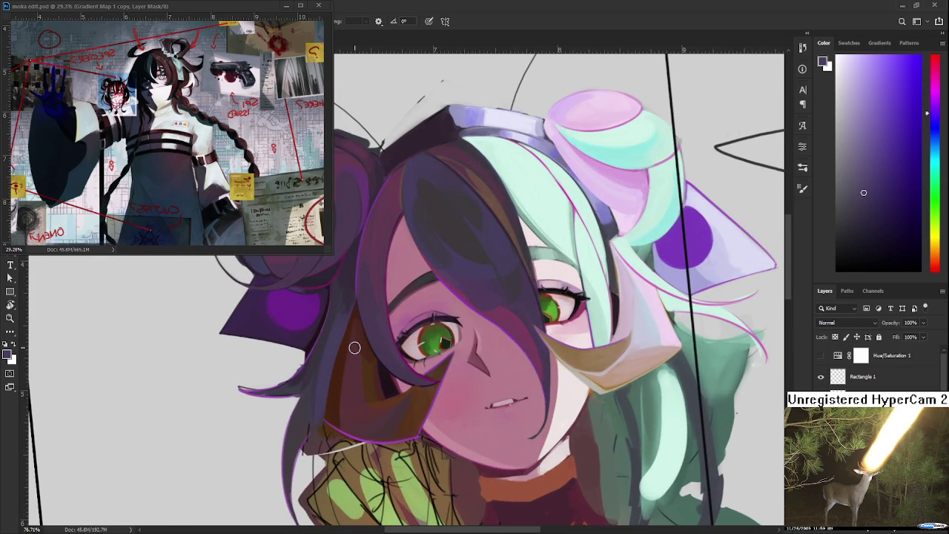
{"action": "scroll", "coordinate": [349, 349], "scroll_direction": "up", "scroll_amount": 3}
{"action": "left_click", "coordinate": [339, 355], "text": "alt"}
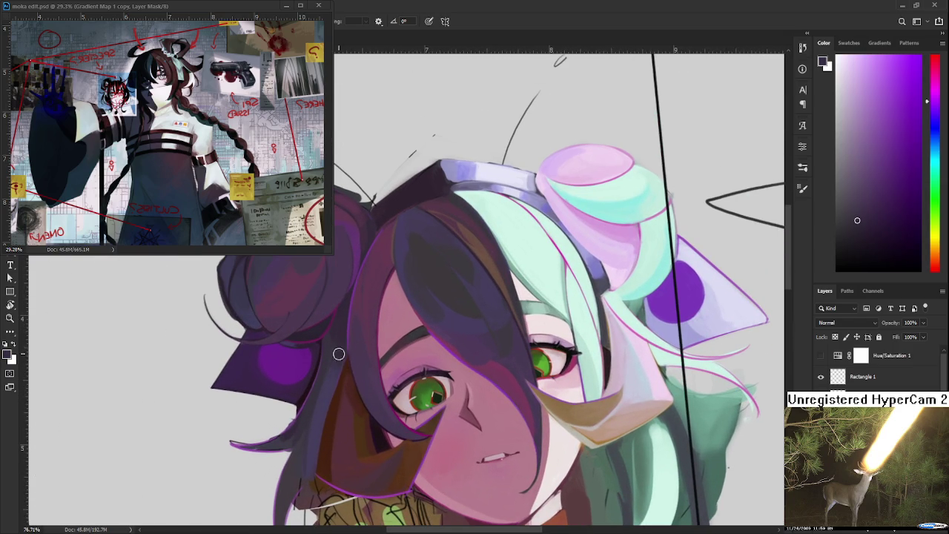
{"action": "left_click", "coordinate": [335, 347], "text": "alt"}
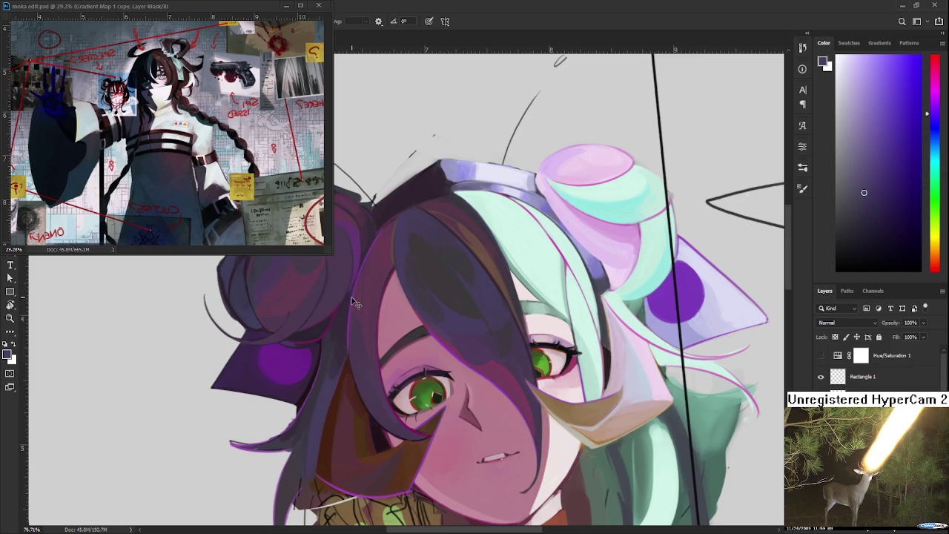
{"action": "left_click", "coordinate": [343, 321], "text": "alt"}
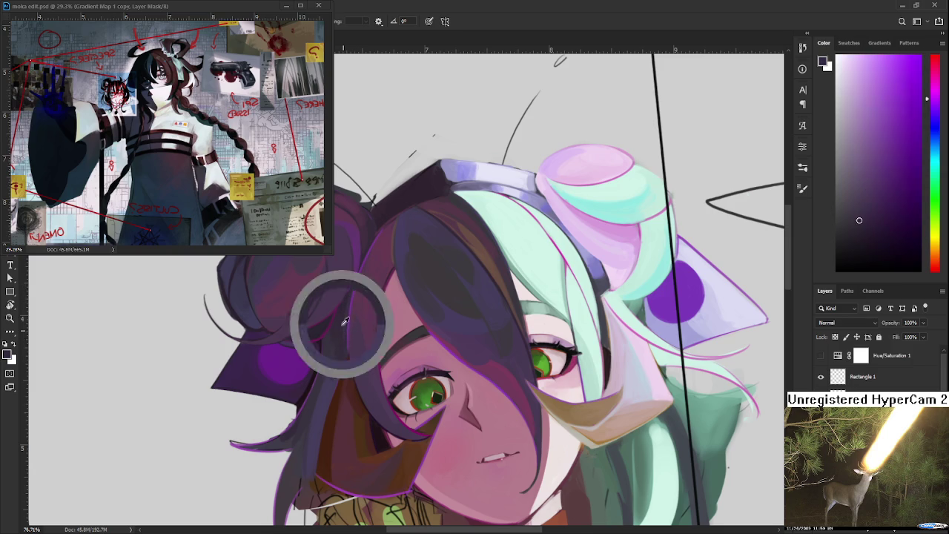
{"action": "left_click", "coordinate": [331, 337], "text": "alt"}
{"action": "left_click", "coordinate": [330, 339], "text": "alt"}
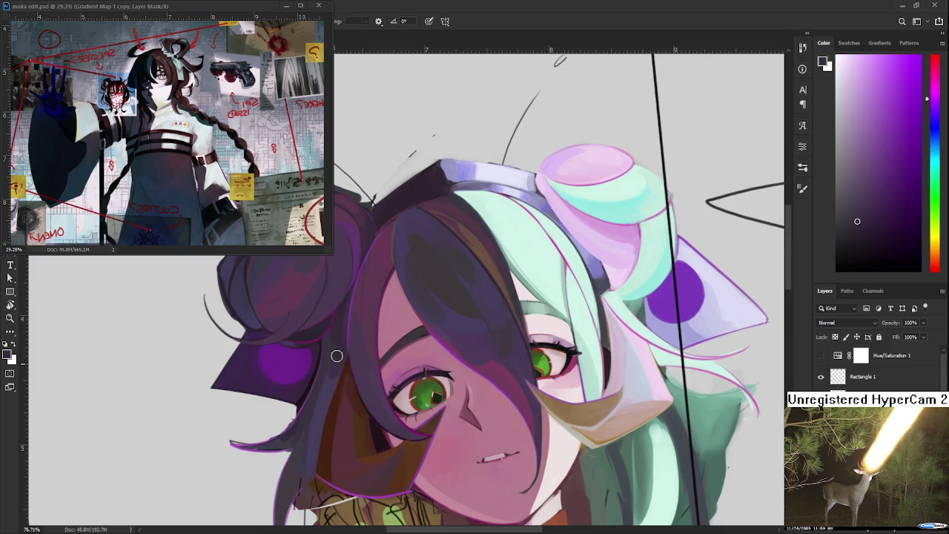
{"action": "left_click", "coordinate": [329, 345], "text": "alt"}
Sample dark red-brown, magenta and brown near the chin for warm hair shading
{"action": "mouse_move", "coordinate": [352, 353]}
{"action": "left_mouse_down"}
{"action": "mouse_move", "coordinate": [374, 327]}
{"action": "mouse_move", "coordinate": [381, 283]}
{"action": "left_mouse_up"}
{"action": "left_click", "coordinate": [356, 332], "text": "alt"}
{"action": "left_click", "coordinate": [386, 345], "text": "alt"}
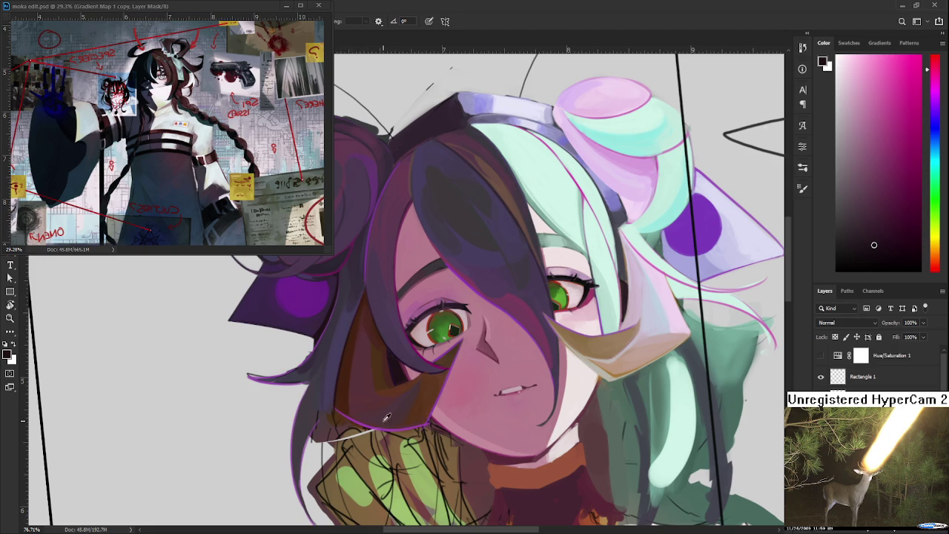
{"action": "left_click_drag", "start_coordinate": [328, 396], "coordinate": [333, 410]}
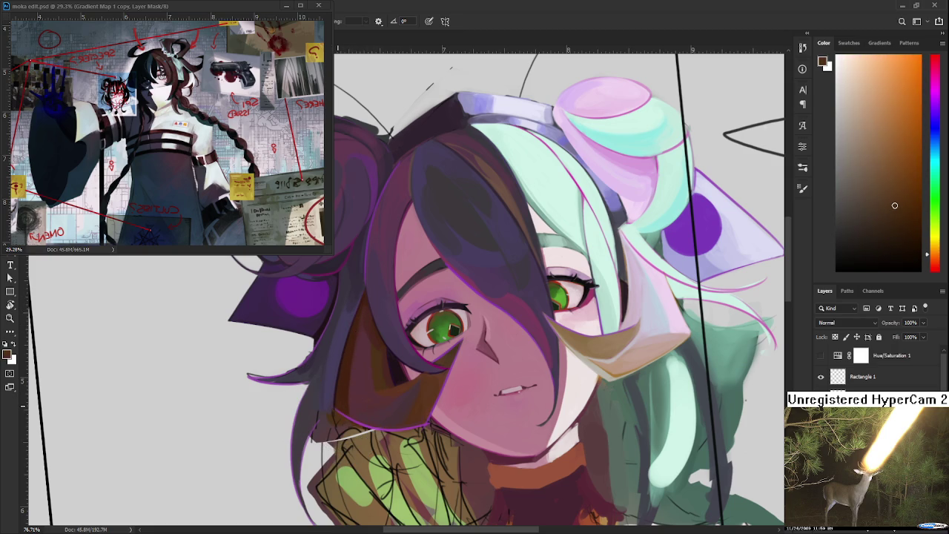
{"action": "scroll", "coordinate": [336, 404], "scroll_direction": "down", "scroll_amount": 5}
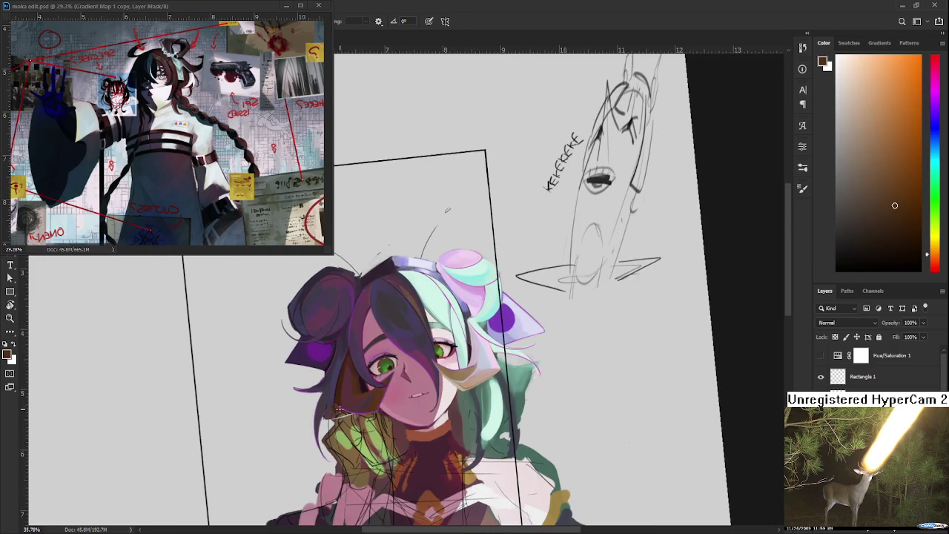
{"action": "scroll", "coordinate": [337, 420], "scroll_direction": "up", "scroll_amount": 2}
{"action": "scroll", "coordinate": [338, 420], "scroll_direction": "up", "scroll_amount": 2}
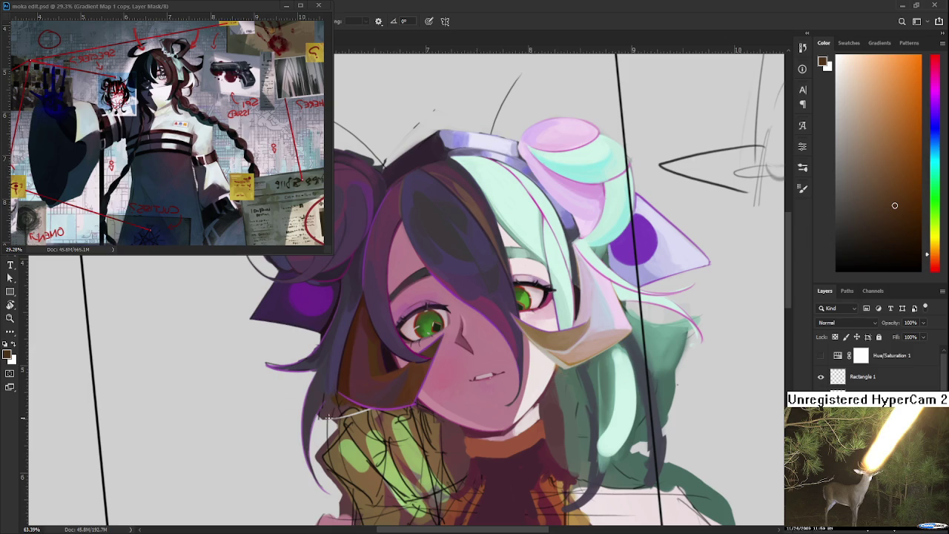
{"action": "left_click_drag", "start_coordinate": [451, 418], "coordinate": [513, 421]}
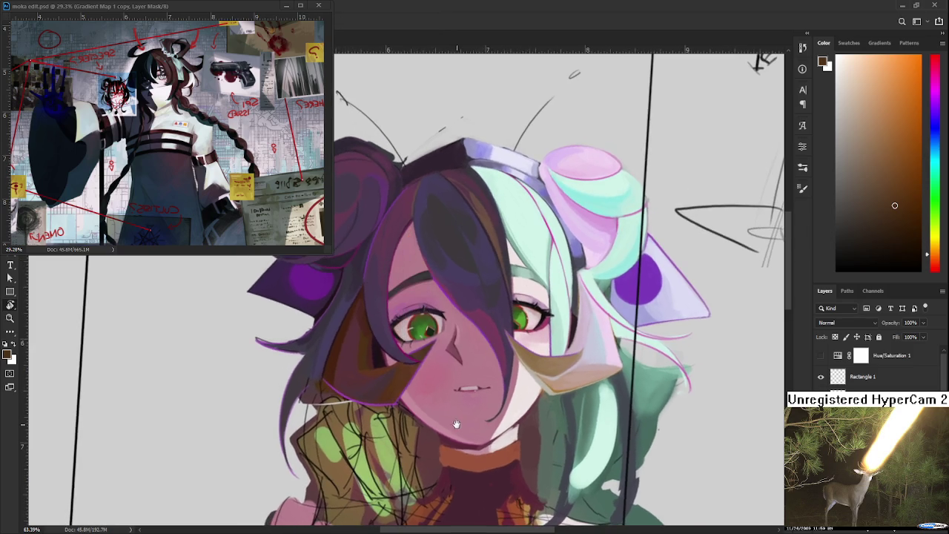
{"action": "left_click_drag", "start_coordinate": [329, 382], "coordinate": [341, 391]}
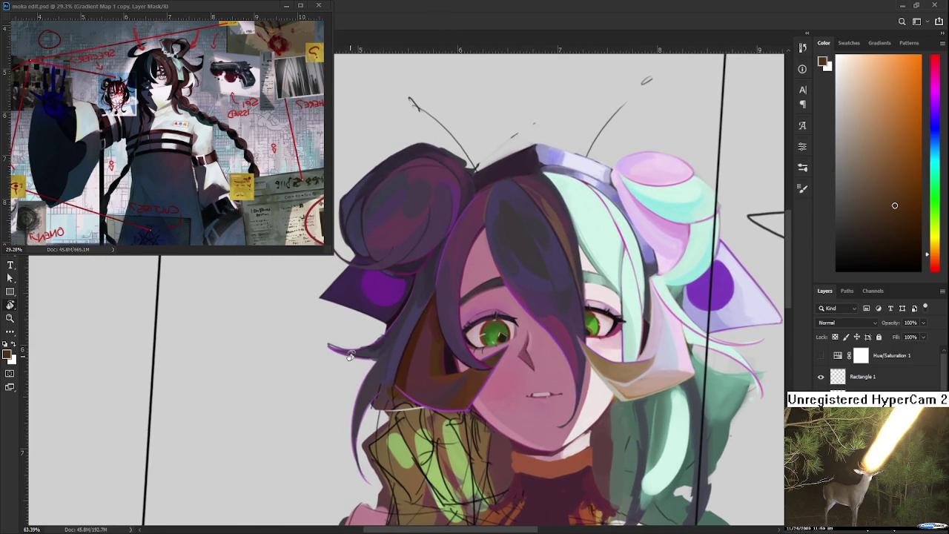
{"action": "left_click_drag", "start_coordinate": [358, 350], "coordinate": [353, 348]}
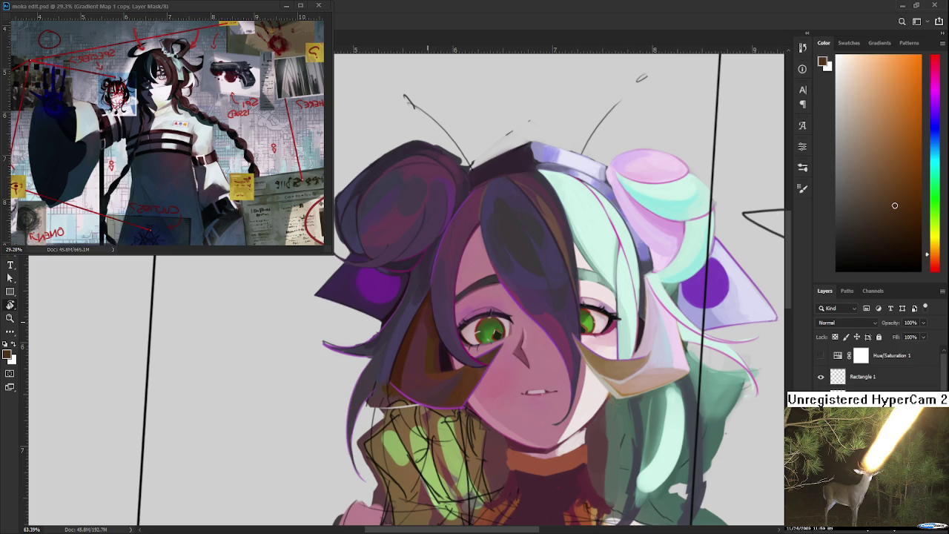
{"action": "scroll", "coordinate": [330, 360], "scroll_direction": "up", "scroll_amount": 2}
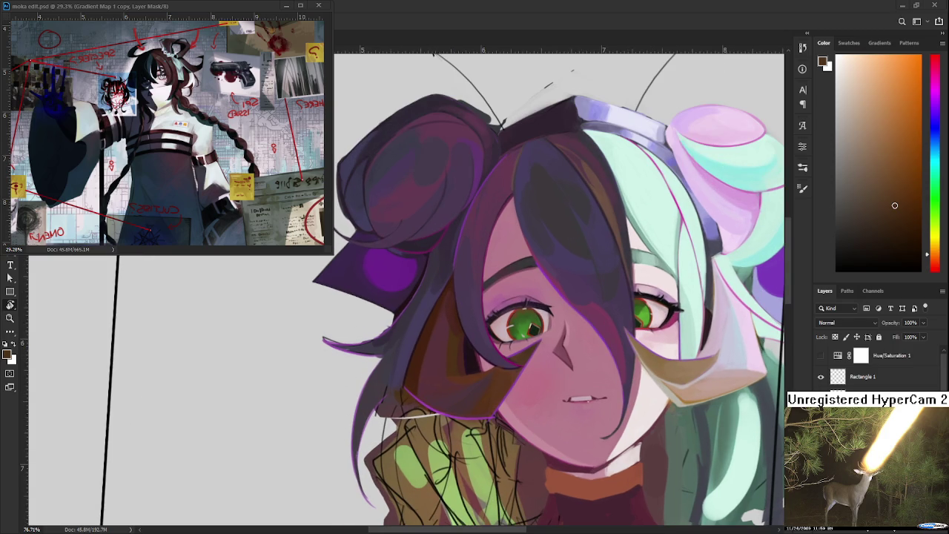
{"action": "key", "text": "e"}
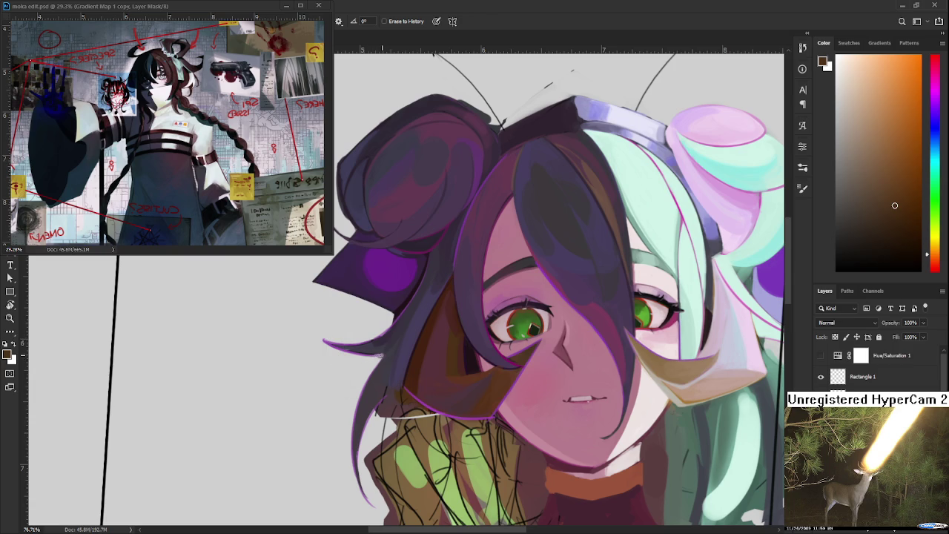
{"action": "key", "text": "r"}
{"action": "left_click_drag", "start_coordinate": [472, 300], "coordinate": [393, 294]}
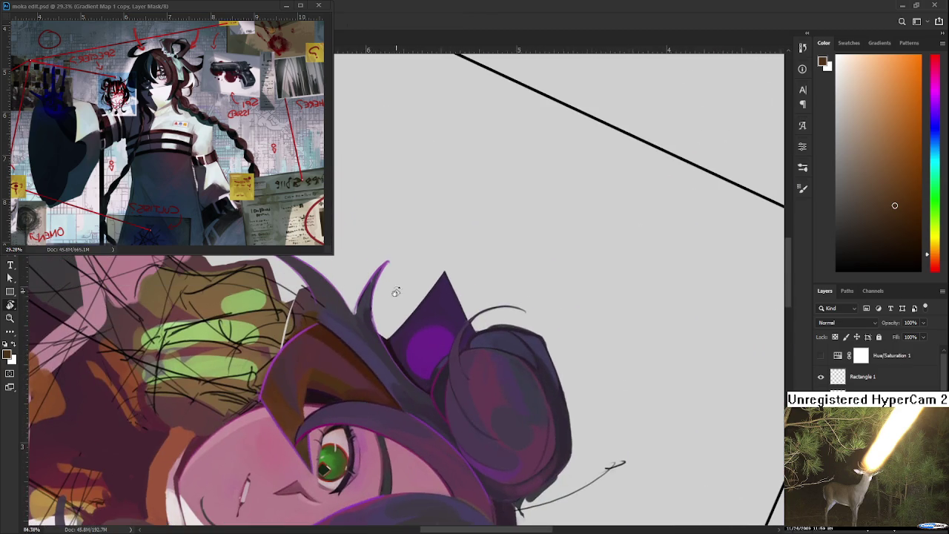
Paint a brighter, thicker purple rim along the hair spike's left edge
{"action": "scroll", "coordinate": [393, 294], "scroll_direction": "up", "scroll_amount": 3}
{"action": "scroll", "coordinate": [379, 282], "scroll_direction": "up", "scroll_amount": 1}
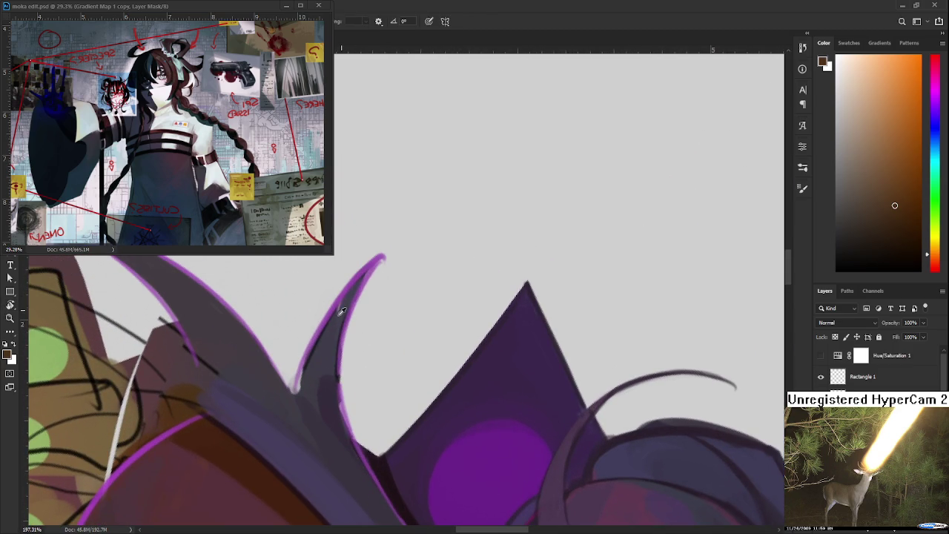
{"action": "left_click", "coordinate": [342, 311], "text": "alt"}
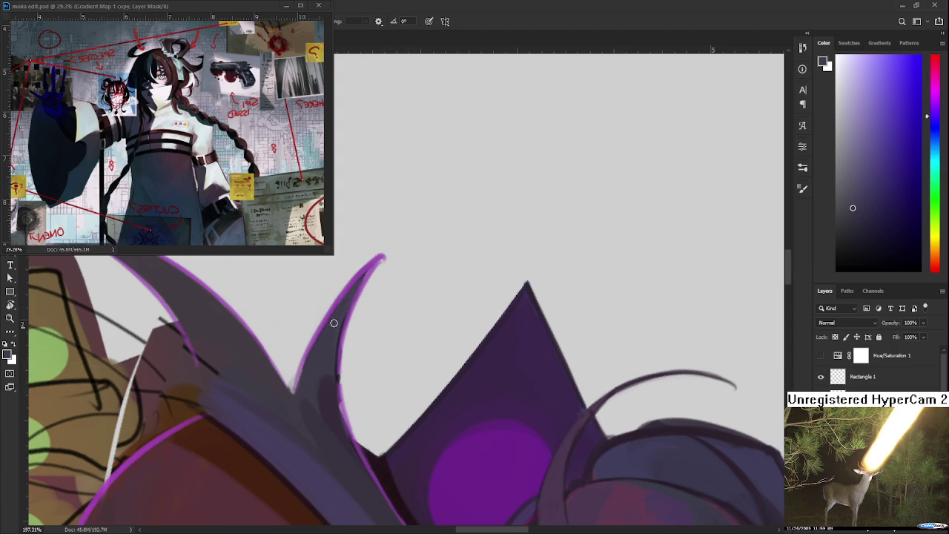
{"action": "left_click", "coordinate": [329, 318], "text": "alt"}
{"action": "left_click_drag", "start_coordinate": [343, 298], "coordinate": [290, 406]}
{"action": "key", "text": "ctrl+z"}
{"action": "left_click", "coordinate": [333, 307], "text": "alt"}
{"action": "left_click_drag", "start_coordinate": [336, 303], "coordinate": [293, 400]}
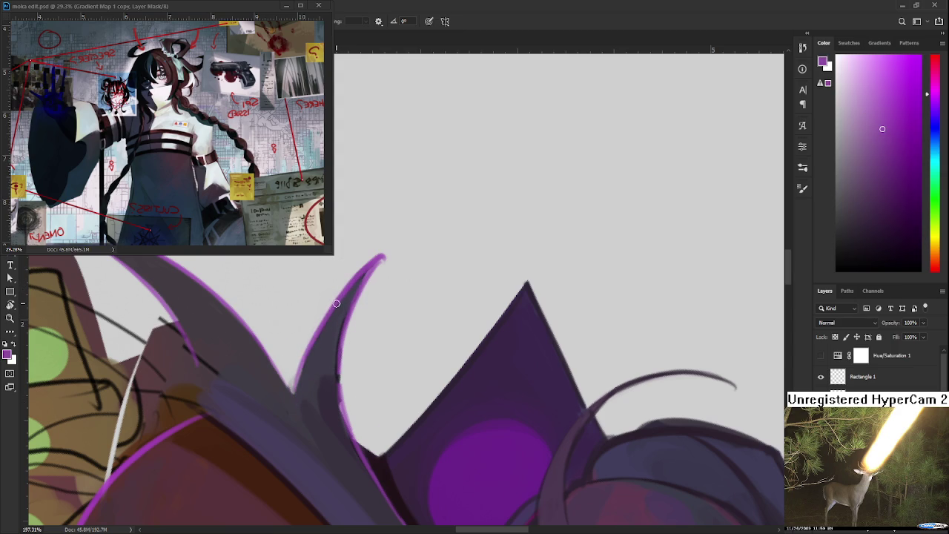
Extend the strand tip with a tapered purple stroke and thin it with the eraser
{"action": "left_click", "coordinate": [285, 395], "text": "alt"}
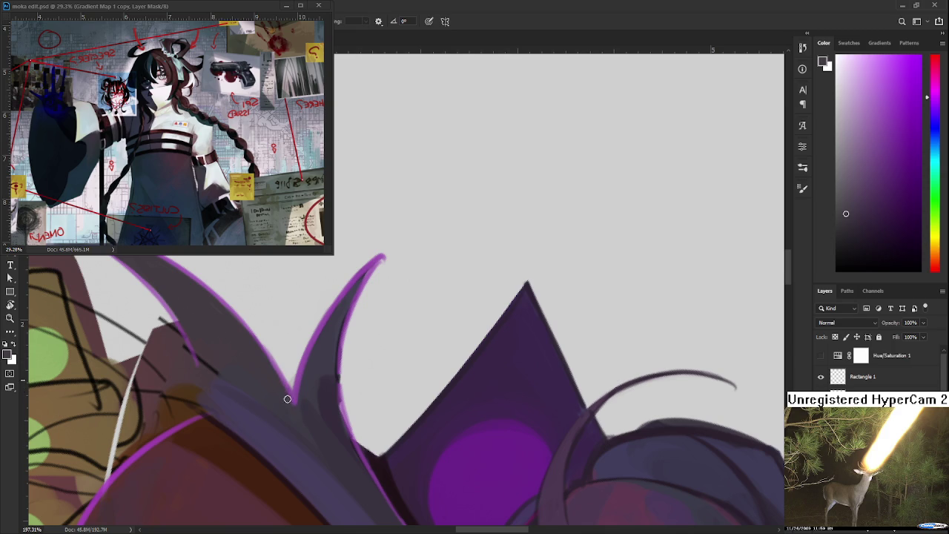
{"action": "left_click", "coordinate": [355, 304], "text": "alt"}
{"action": "mouse_move", "coordinate": [356, 293]}
{"action": "left_mouse_down"}
{"action": "mouse_move", "coordinate": [397, 238]}
{"action": "mouse_move", "coordinate": [373, 285]}
{"action": "mouse_move", "coordinate": [420, 276]}
{"action": "mouse_move", "coordinate": [393, 237]}
{"action": "mouse_move", "coordinate": [349, 293]}
{"action": "left_mouse_up"}
{"action": "key", "text": "e"}
{"action": "key", "text": "r"}
Paint a light purple line along the strand's inner and left edges
{"action": "left_click", "coordinate": [385, 249], "text": "alt"}
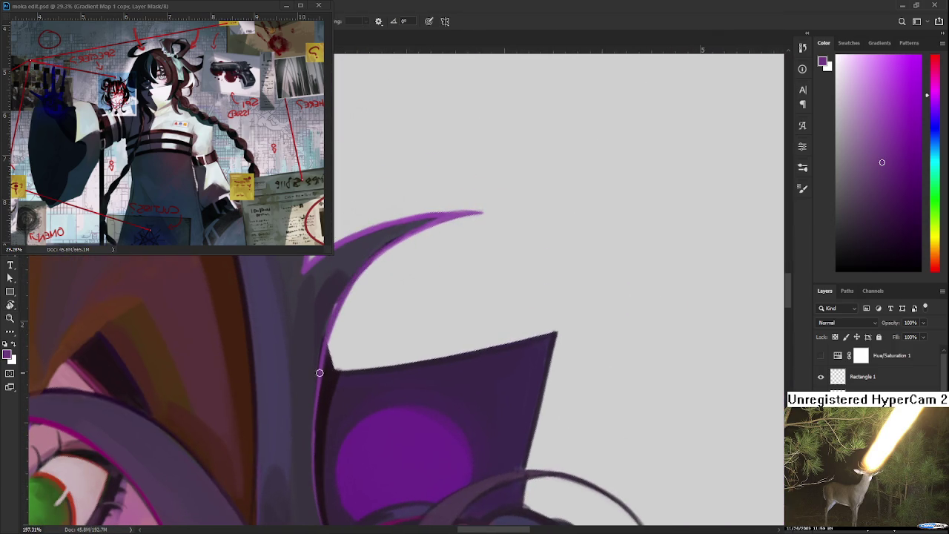
{"action": "left_click_drag", "start_coordinate": [374, 251], "coordinate": [321, 367]}
{"action": "left_click", "coordinate": [321, 331], "text": "alt"}
{"action": "left_click", "coordinate": [359, 256], "text": "alt"}
{"action": "left_click", "coordinate": [362, 258], "text": "alt"}
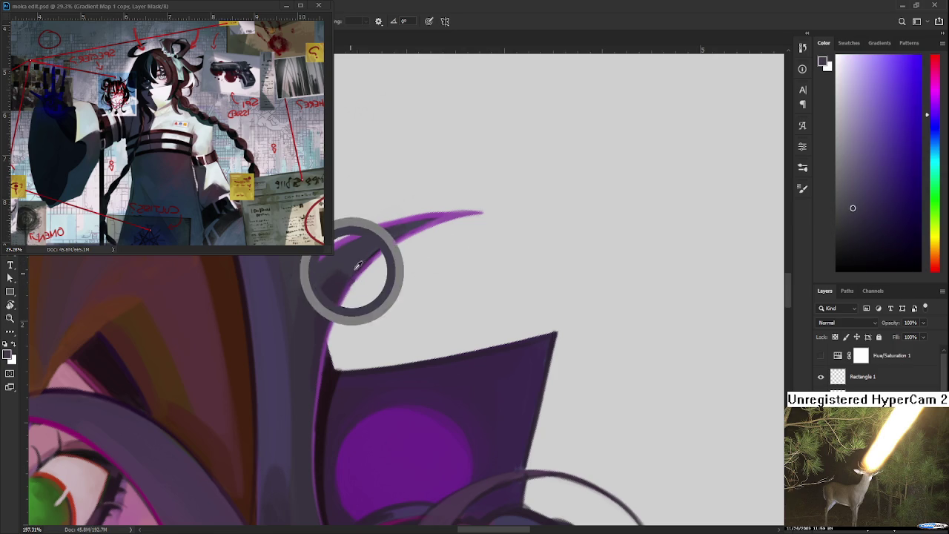
{"action": "left_click", "coordinate": [391, 244], "text": "alt"}
{"action": "left_click_drag", "start_coordinate": [364, 266], "coordinate": [311, 415]}
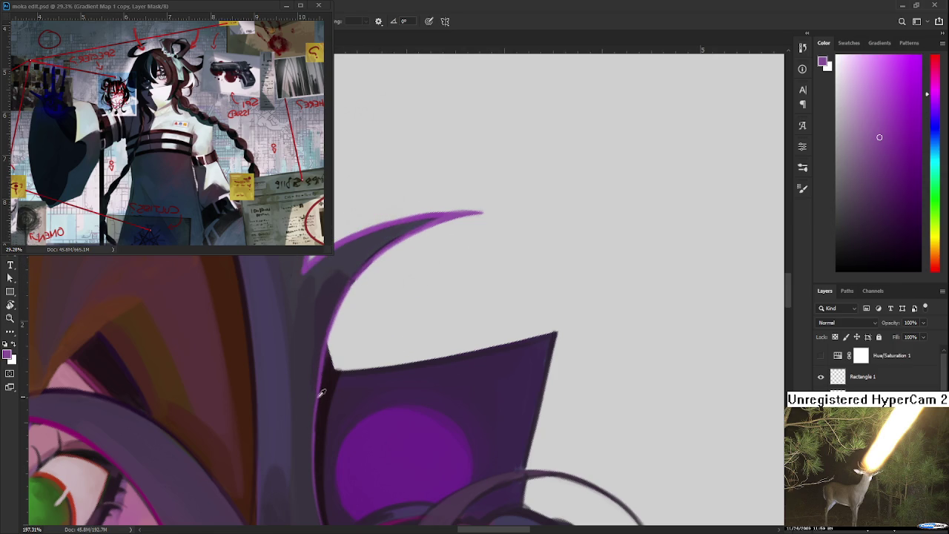
Sample the purple rim colour and turn the view to see the whole bust
{"action": "left_click", "coordinate": [325, 384], "text": "alt"}
{"action": "left_click_drag", "start_coordinate": [346, 371], "coordinate": [351, 338]}
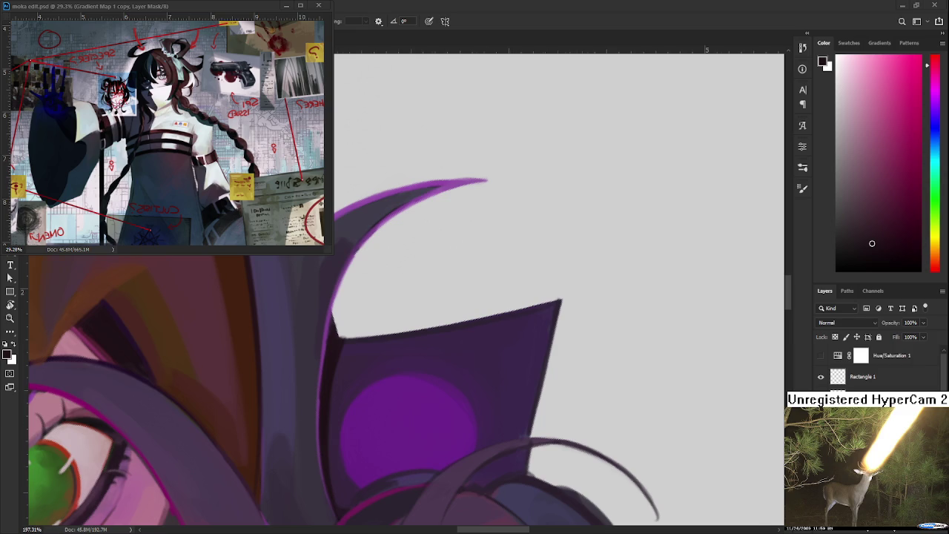
{"action": "scroll", "coordinate": [408, 333], "scroll_direction": "down", "scroll_amount": 2}
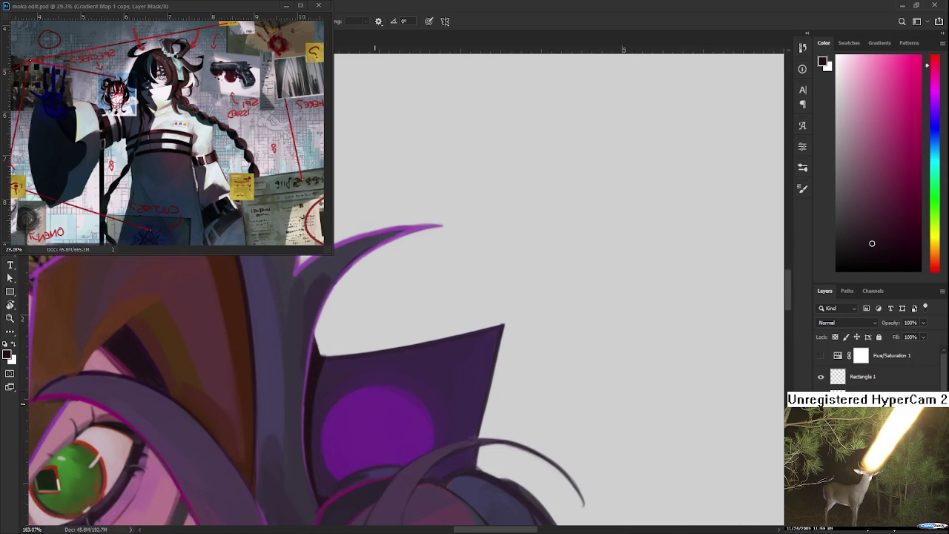
{"action": "left_click", "coordinate": [365, 210], "text": "alt"}
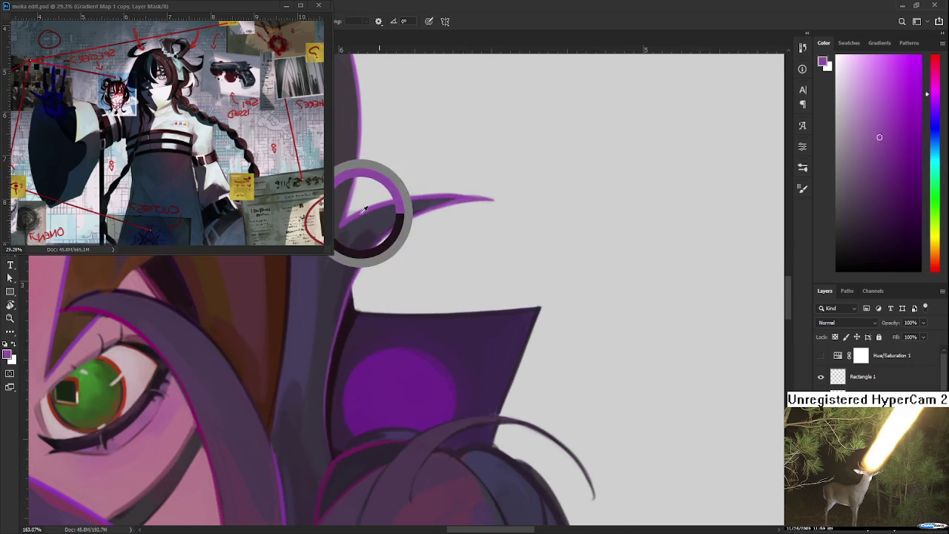
{"action": "left_click_drag", "start_coordinate": [365, 210], "coordinate": [349, 178]}
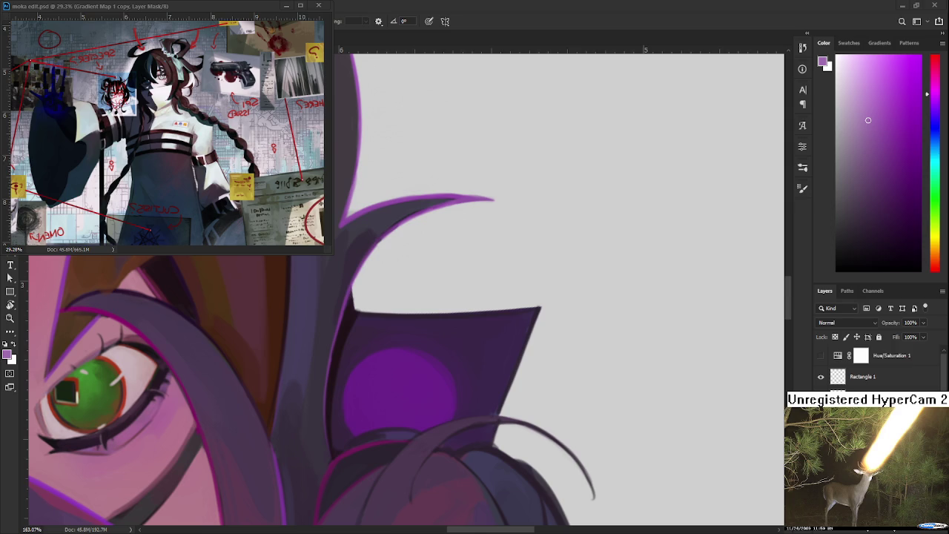
{"action": "mouse_move", "coordinate": [400, 400]}
{"action": "left_mouse_down"}
{"action": "mouse_move", "coordinate": [357, 465]}
{"action": "mouse_move", "coordinate": [472, 272]}
{"action": "left_mouse_up"}
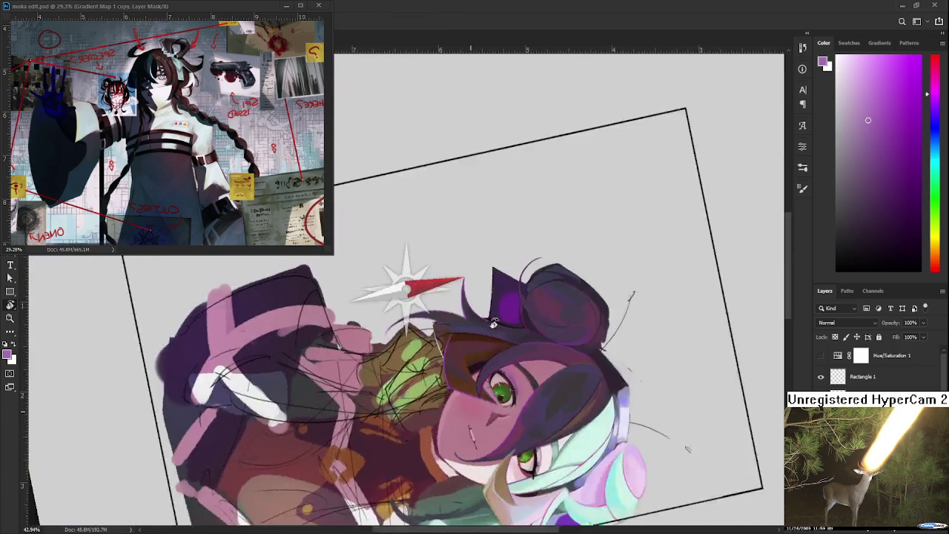
{"action": "scroll", "coordinate": [472, 271], "scroll_direction": "up", "scroll_amount": 1}
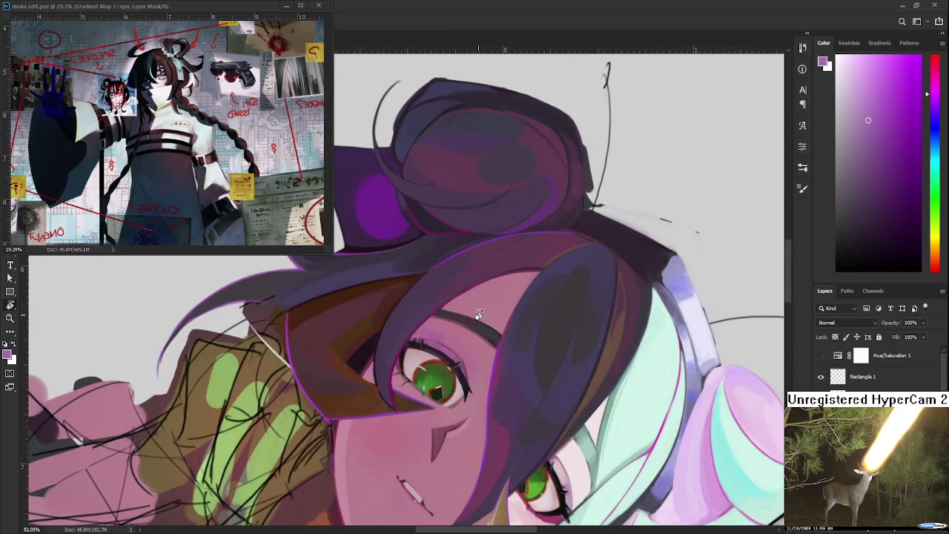
{"action": "scroll", "coordinate": [440, 319], "scroll_direction": "up", "scroll_amount": 1}
{"action": "scroll", "coordinate": [455, 234], "scroll_direction": "down", "scroll_amount": 3}
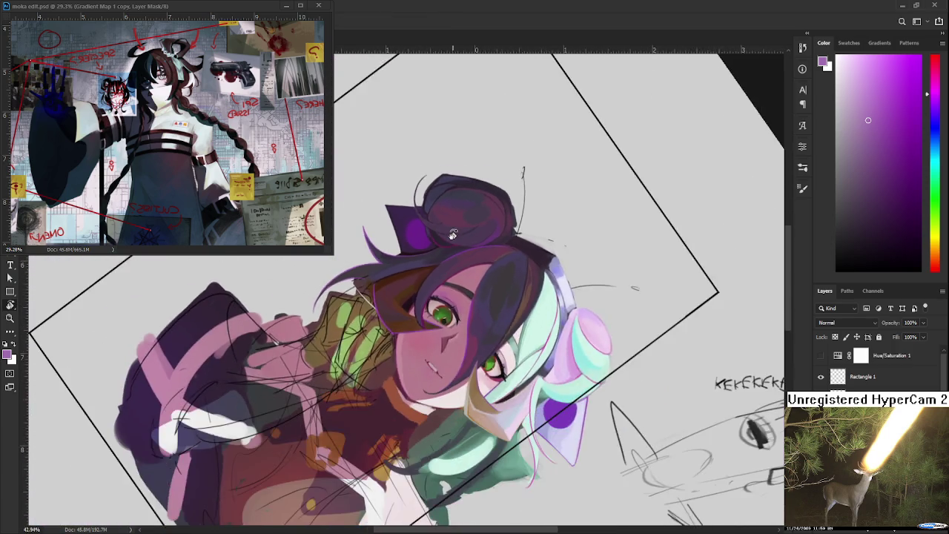
{"action": "scroll", "coordinate": [448, 255], "scroll_direction": "down", "scroll_amount": 1}
{"action": "scroll", "coordinate": [448, 255], "scroll_direction": "up", "scroll_amount": 2}
{"action": "scroll", "coordinate": [445, 252], "scroll_direction": "up", "scroll_amount": 2}
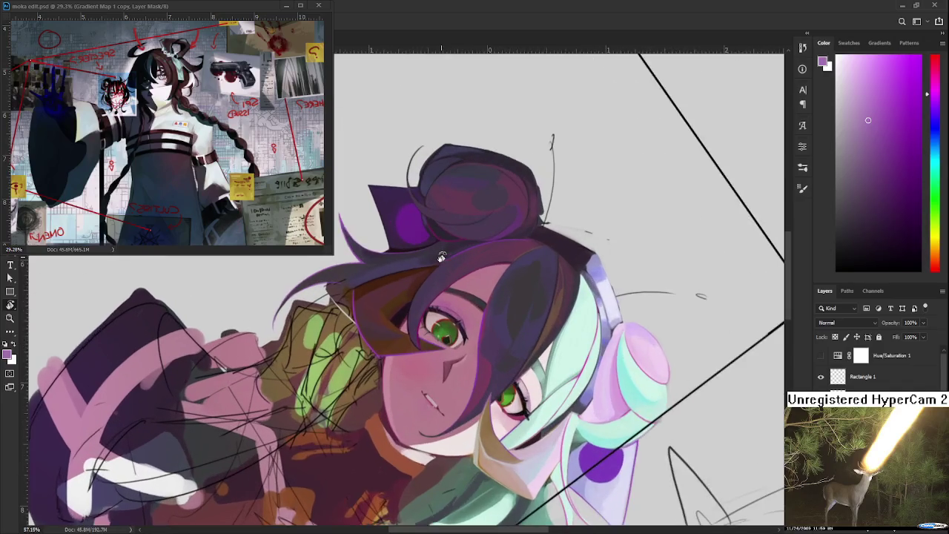
{"action": "scroll", "coordinate": [443, 249], "scroll_direction": "up", "scroll_amount": 2}
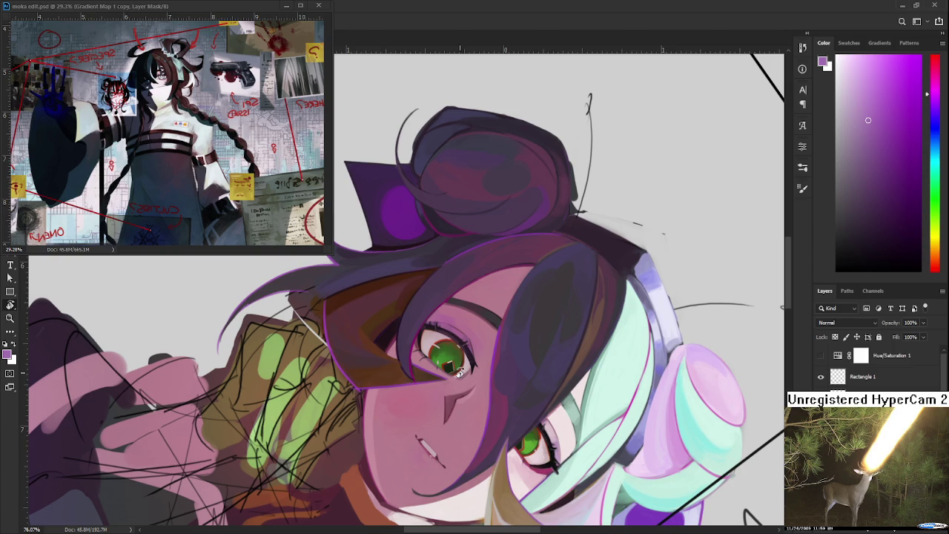
{"action": "scroll", "coordinate": [412, 297], "scroll_direction": "up", "scroll_amount": 1}
{"action": "scroll", "coordinate": [412, 297], "scroll_direction": "down", "scroll_amount": 1}
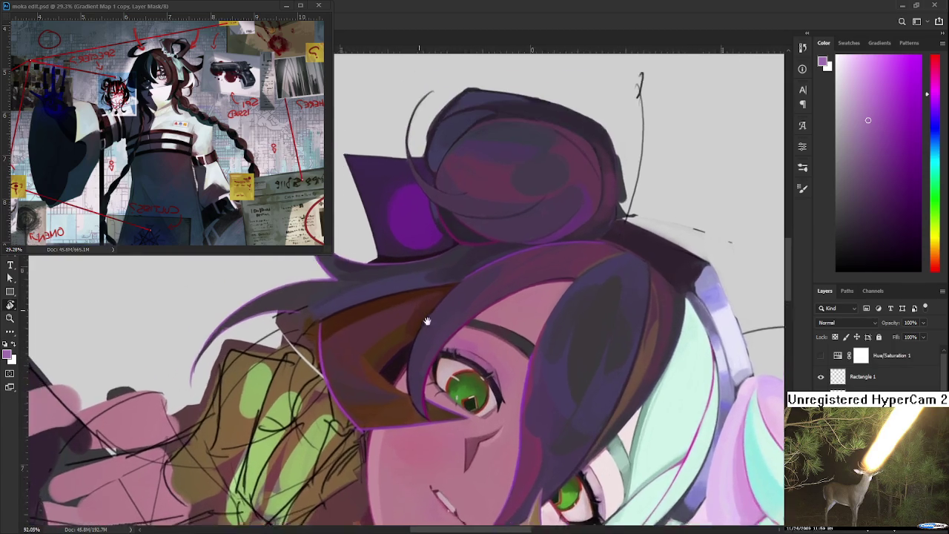
{"action": "scroll", "coordinate": [415, 312], "scroll_direction": "up", "scroll_amount": 3}
{"action": "scroll", "coordinate": [430, 352], "scroll_direction": "down", "scroll_amount": 2}
{"action": "scroll", "coordinate": [453, 309], "scroll_direction": "up", "scroll_amount": 1}
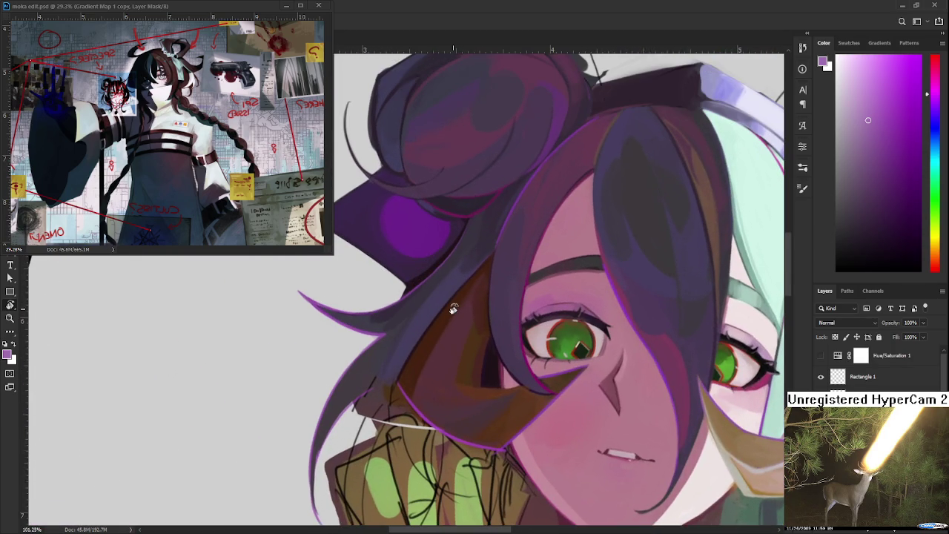
{"action": "left_click_drag", "start_coordinate": [453, 308], "coordinate": [338, 385]}
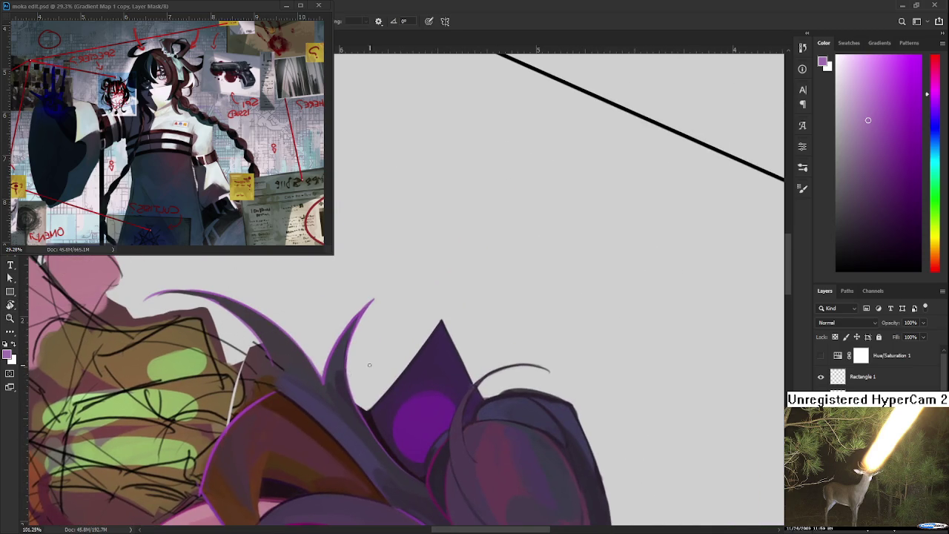
Sample dark bluish purples from the hair strand, bringing the face back into view
{"action": "left_click", "coordinate": [339, 385], "text": "alt"}
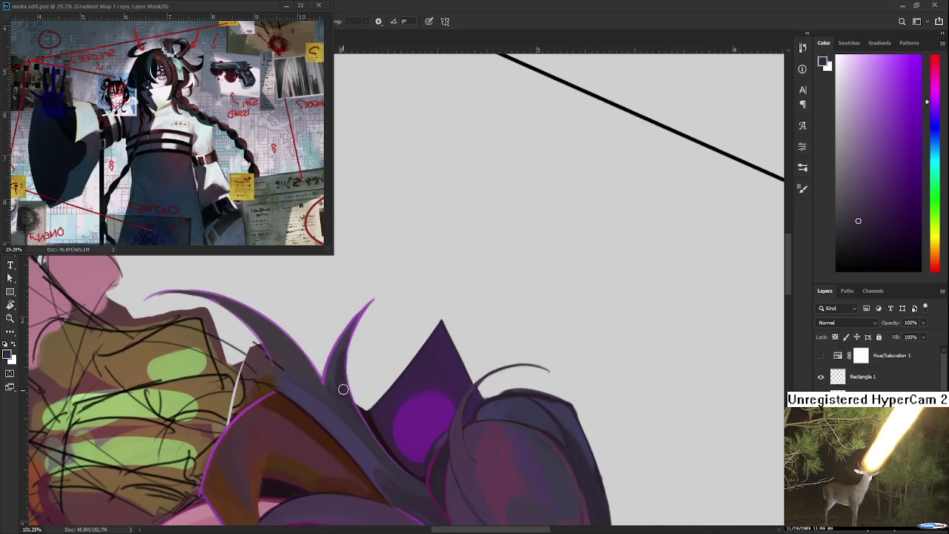
{"action": "key", "text": "e"}
{"action": "key", "text": "b"}
{"action": "left_click", "coordinate": [334, 405], "text": "alt"}
{"action": "left_click", "coordinate": [334, 371], "text": "alt"}
{"action": "mouse_move", "coordinate": [373, 460]}
{"action": "left_mouse_down"}
{"action": "mouse_move", "coordinate": [462, 282]}
{"action": "mouse_move", "coordinate": [335, 343]}
{"action": "mouse_move", "coordinate": [403, 329]}
{"action": "mouse_move", "coordinate": [388, 360]}
{"action": "mouse_move", "coordinate": [364, 377]}
{"action": "mouse_move", "coordinate": [397, 315]}
{"action": "mouse_move", "coordinate": [325, 302]}
{"action": "left_mouse_up"}
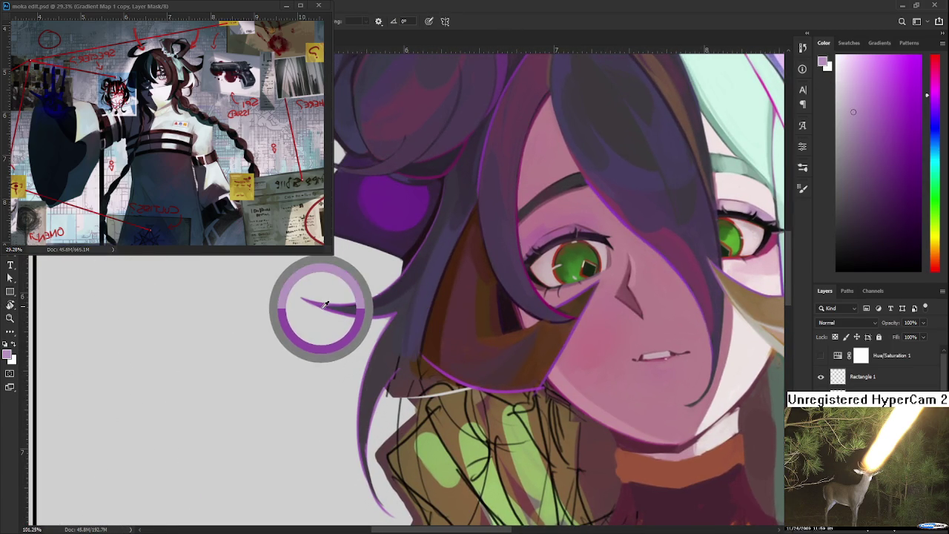
{"action": "left_click_drag", "start_coordinate": [324, 301], "coordinate": [326, 303]}
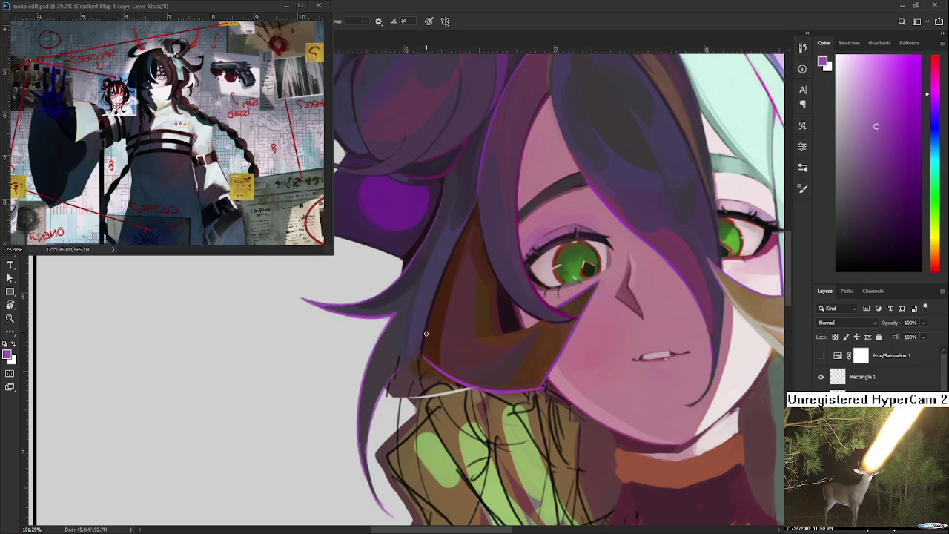
Refine the lower hair strand tips, erasing and sampling dark grey-brown and red-brown
{"action": "left_click", "coordinate": [389, 369], "text": "alt"}
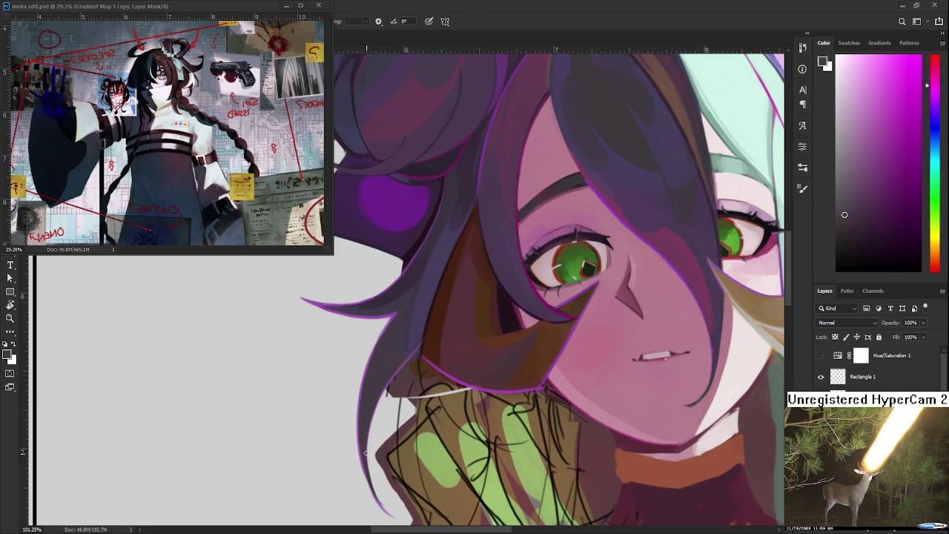
{"action": "left_click_drag", "start_coordinate": [368, 463], "coordinate": [360, 435]}
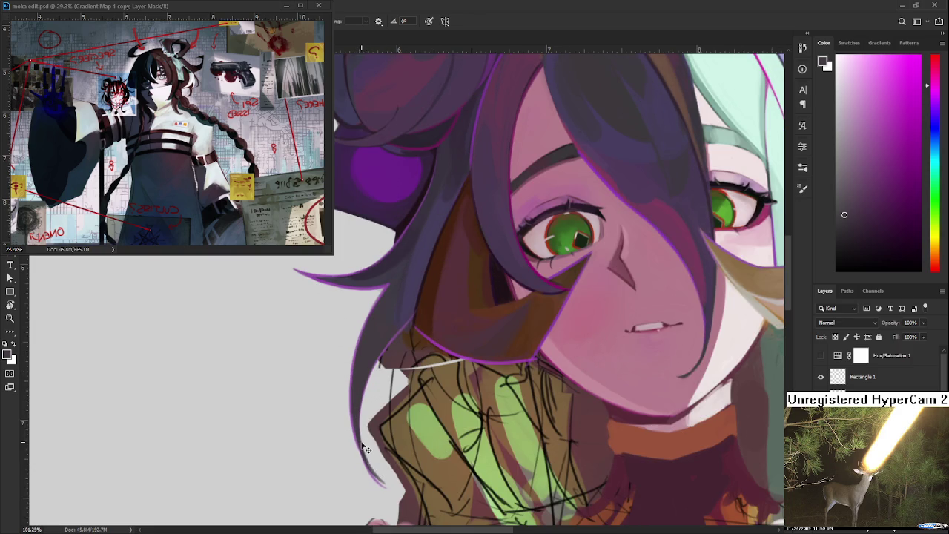
{"action": "key", "text": "e"}
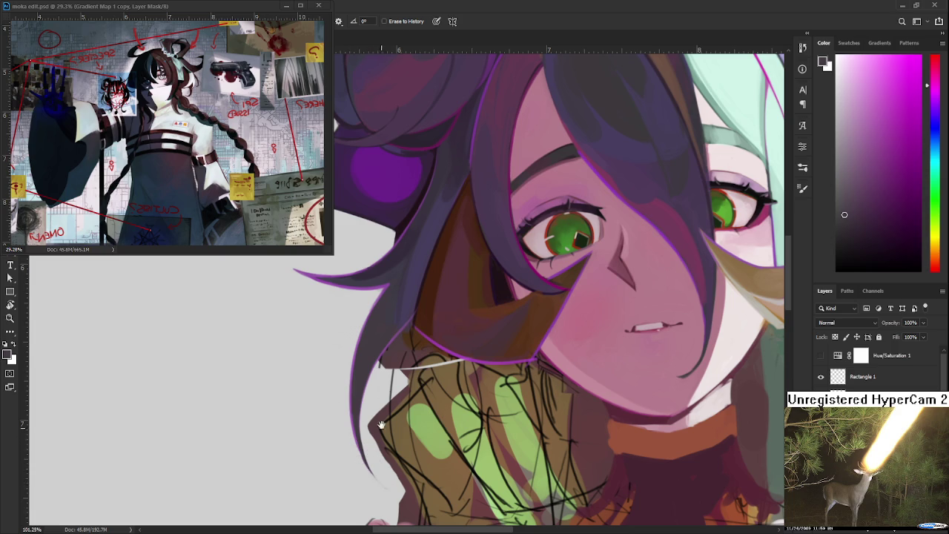
{"action": "left_click_drag", "start_coordinate": [425, 301], "coordinate": [385, 359]}
{"action": "key", "text": "b"}
{"action": "left_click", "coordinate": [382, 355], "text": "alt"}
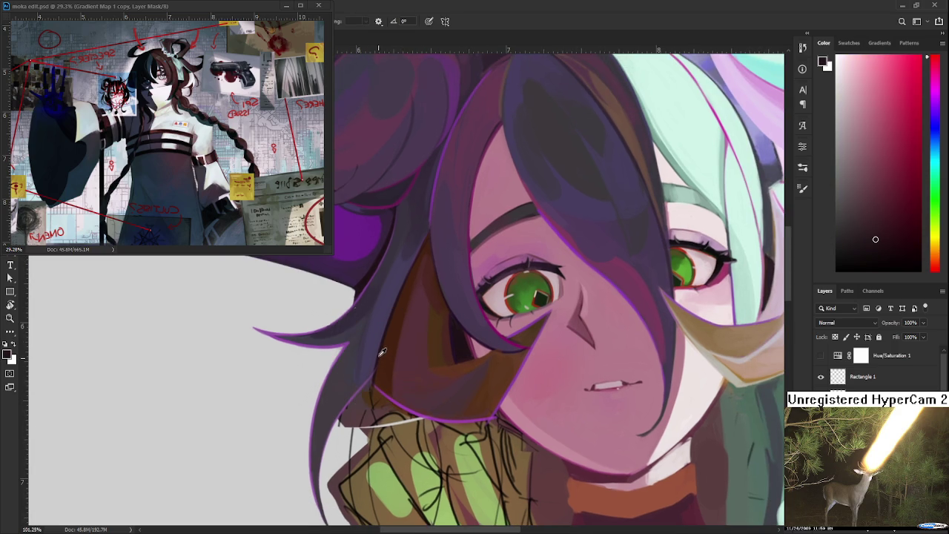
{"action": "scroll", "coordinate": [460, 314], "scroll_direction": "down", "scroll_amount": 2}
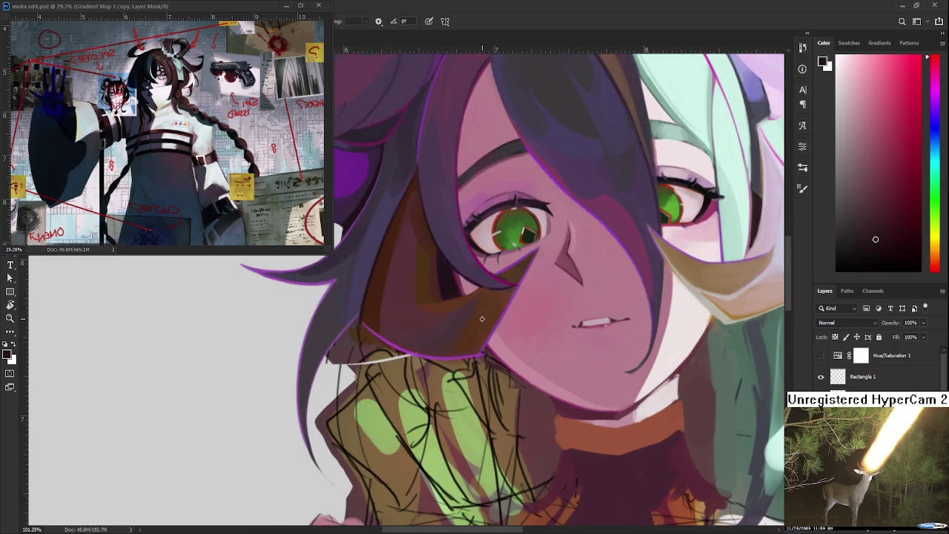
{"action": "scroll", "coordinate": [460, 314], "scroll_direction": "down", "scroll_amount": 2}
{"action": "scroll", "coordinate": [478, 319], "scroll_direction": "down", "scroll_amount": 2}
{"action": "left_click_drag", "start_coordinate": [479, 318], "coordinate": [406, 340]}
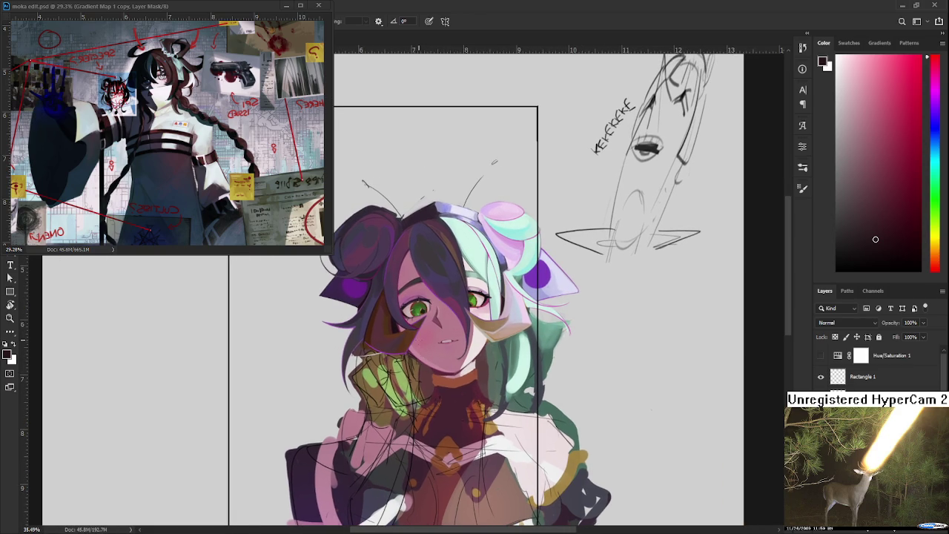
{"action": "scroll", "coordinate": [437, 148], "scroll_direction": "up", "scroll_amount": 2}
{"action": "scroll", "coordinate": [437, 149], "scroll_direction": "up", "scroll_amount": 3}
{"action": "scroll", "coordinate": [373, 308], "scroll_direction": "up", "scroll_amount": 3}
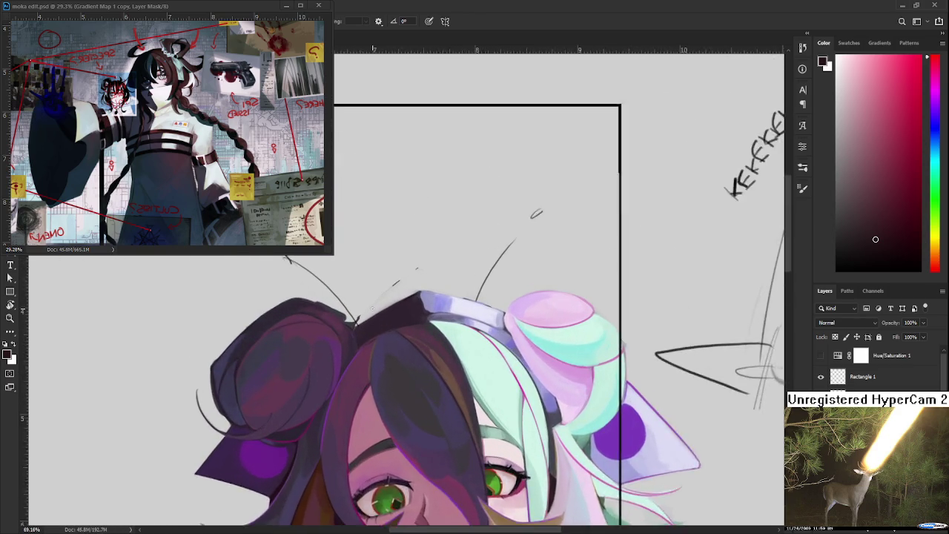
{"action": "left_click_drag", "start_coordinate": [373, 308], "coordinate": [303, 367]}
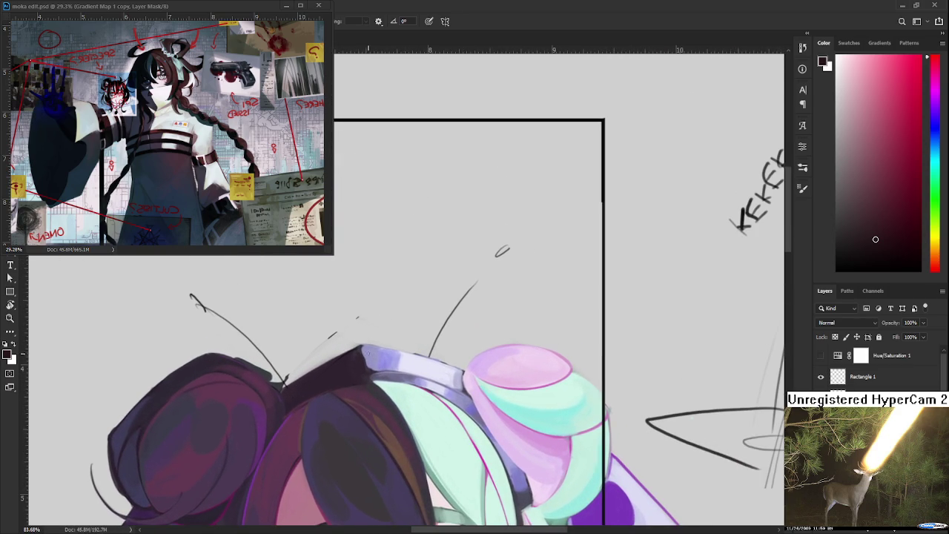
{"action": "left_click", "coordinate": [362, 351], "text": "alt"}
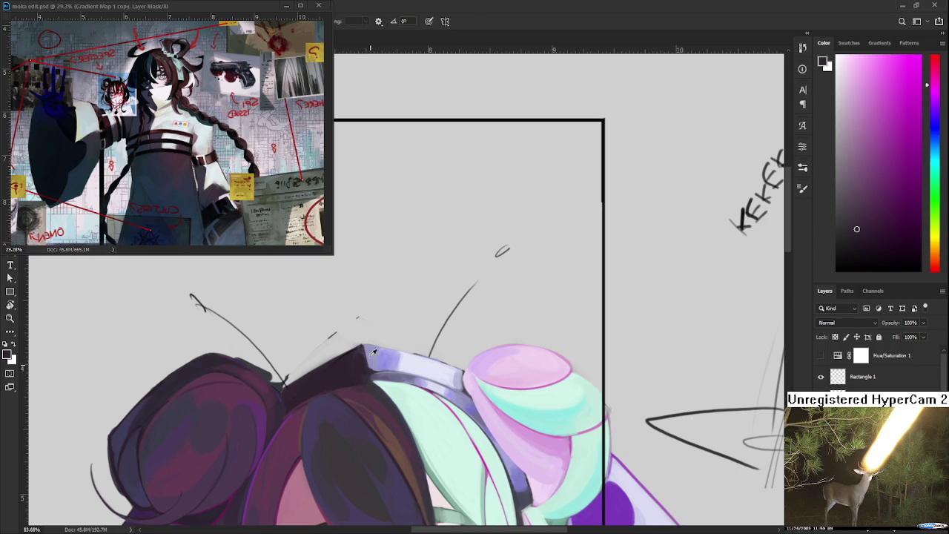
{"action": "left_click", "coordinate": [363, 348], "text": "alt"}
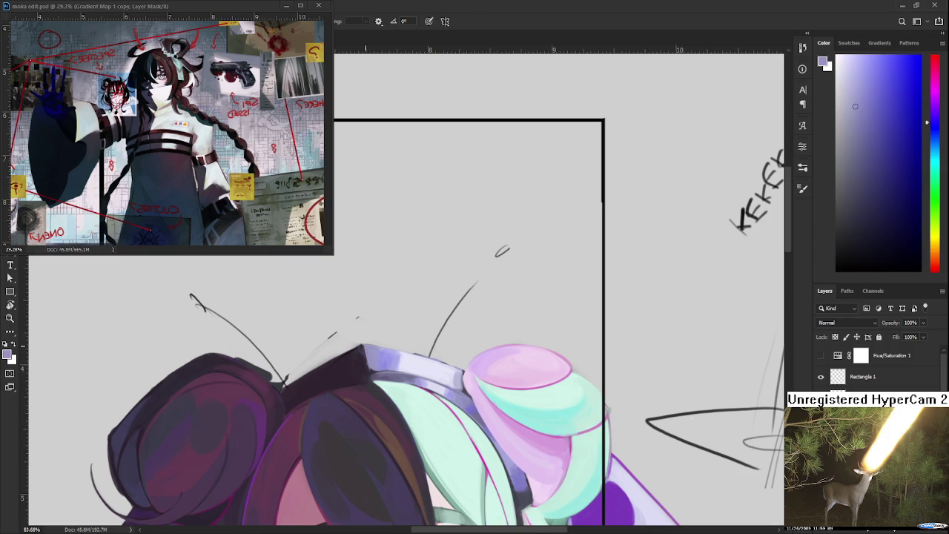
{"action": "left_click", "coordinate": [369, 368], "text": "alt"}
{"action": "left_click", "coordinate": [372, 369], "text": "alt"}
{"action": "left_click", "coordinate": [372, 369], "text": "alt"}
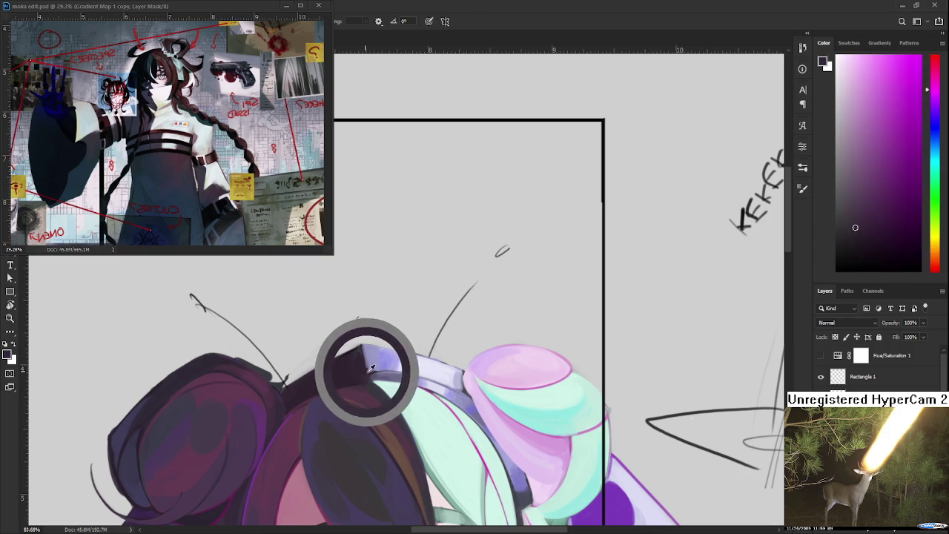
{"action": "left_click", "coordinate": [363, 359], "text": "alt"}
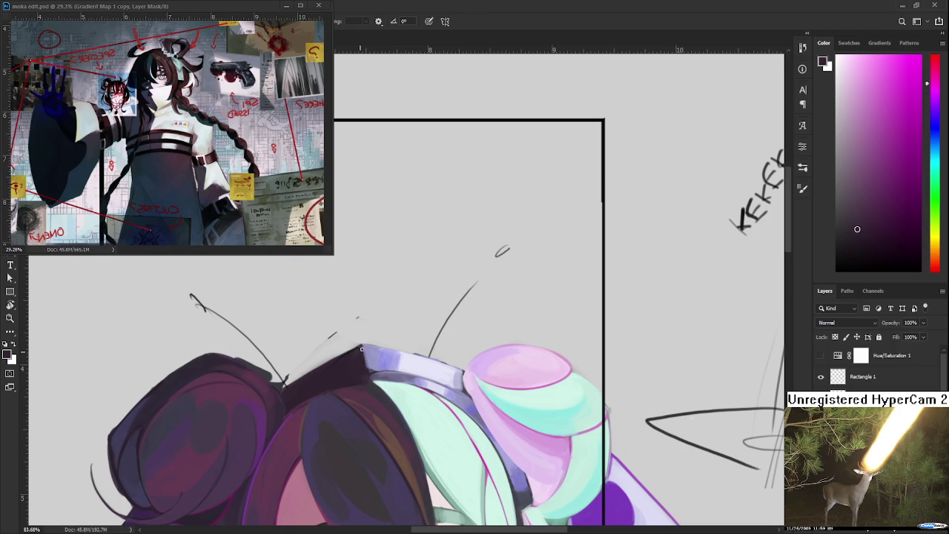
{"action": "left_click", "coordinate": [336, 364], "text": "alt"}
{"action": "left_click_drag", "start_coordinate": [335, 362], "coordinate": [382, 322]}
{"action": "key", "text": "e"}
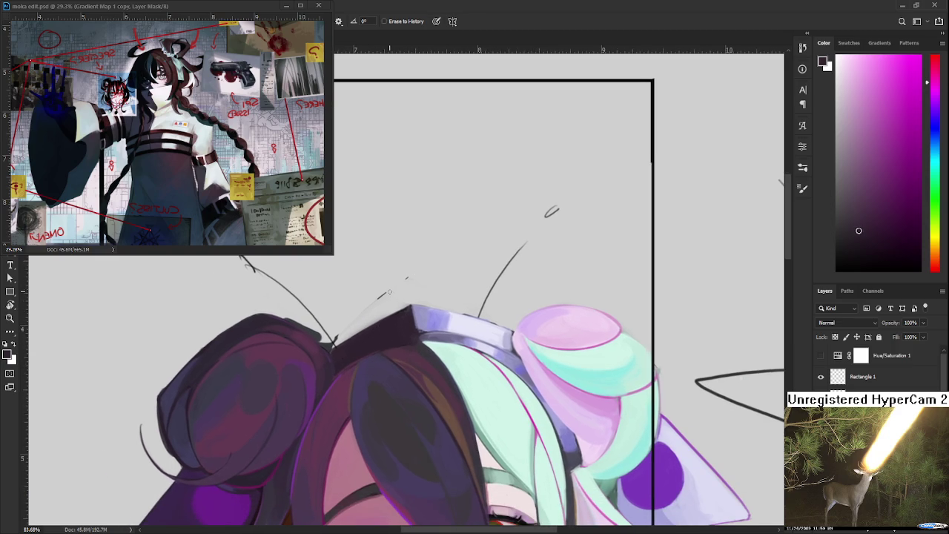
Erase the stray sketch stroke and dot beside the antenna line
{"action": "scroll", "coordinate": [388, 294], "scroll_direction": "down", "scroll_amount": 2}
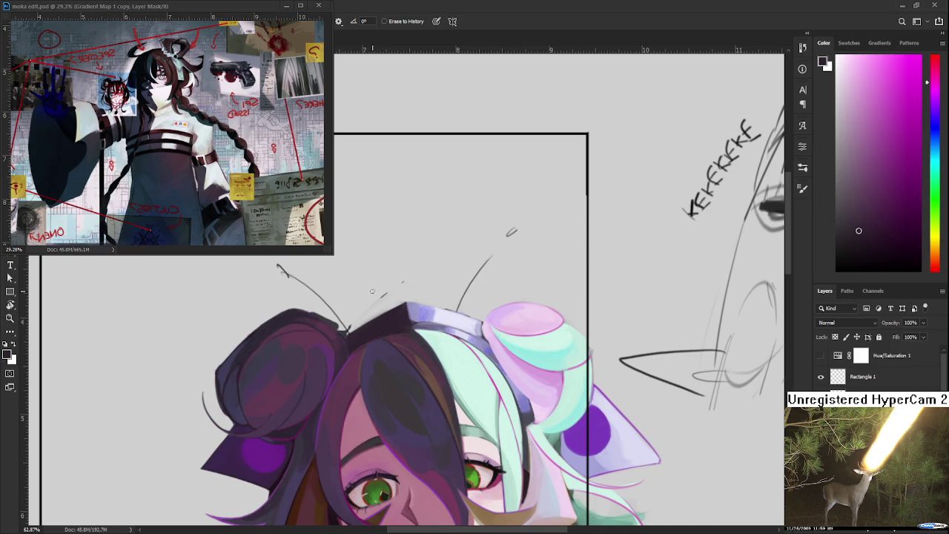
{"action": "left_click_drag", "start_coordinate": [356, 319], "coordinate": [346, 328]}
{"action": "key", "text": "r"}
{"action": "left_click_drag", "start_coordinate": [406, 289], "coordinate": [374, 353]}
{"action": "key", "text": "e"}
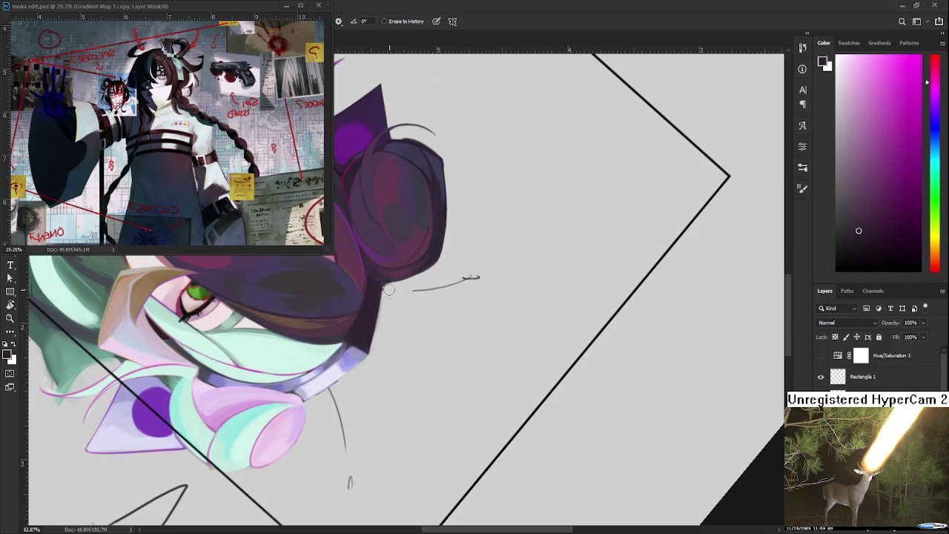
{"action": "key", "text": "ctrl+z"}
{"action": "left_click_drag", "start_coordinate": [391, 285], "coordinate": [480, 277]}
{"action": "mouse_move", "coordinate": [361, 405]}
{"action": "left_mouse_down"}
{"action": "mouse_move", "coordinate": [364, 340]}
{"action": "mouse_move", "coordinate": [342, 325]}
{"action": "mouse_move", "coordinate": [365, 415]}
{"action": "left_mouse_up"}
Paint a thin curved purple hair strand from above the head down to the bun
{"action": "key", "text": "r"}
{"action": "mouse_move", "coordinate": [354, 377]}
{"action": "left_mouse_down"}
{"action": "mouse_move", "coordinate": [415, 353]}
{"action": "mouse_move", "coordinate": [460, 293]}
{"action": "mouse_move", "coordinate": [379, 304]}
{"action": "mouse_move", "coordinate": [445, 344]}
{"action": "mouse_move", "coordinate": [402, 316]}
{"action": "left_mouse_up"}
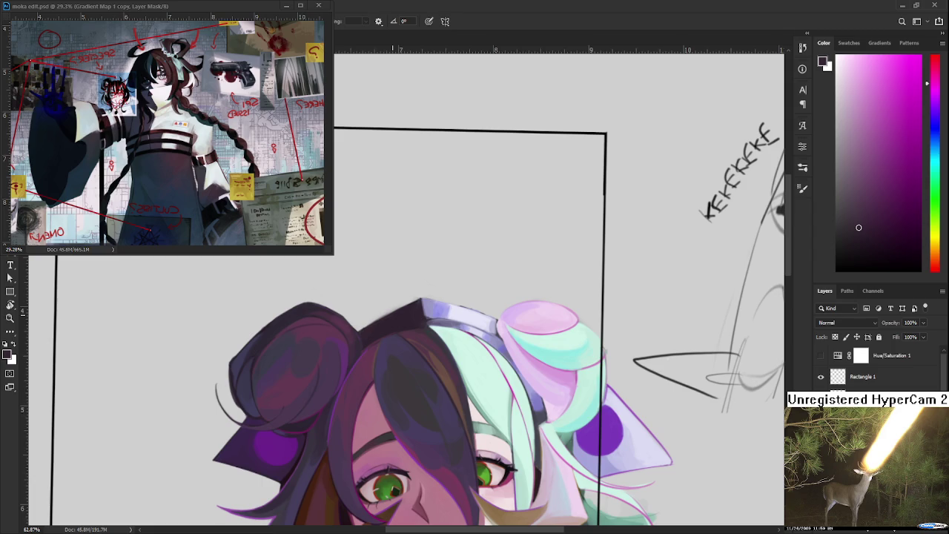
{"action": "left_click_drag", "start_coordinate": [401, 316], "coordinate": [395, 351]}
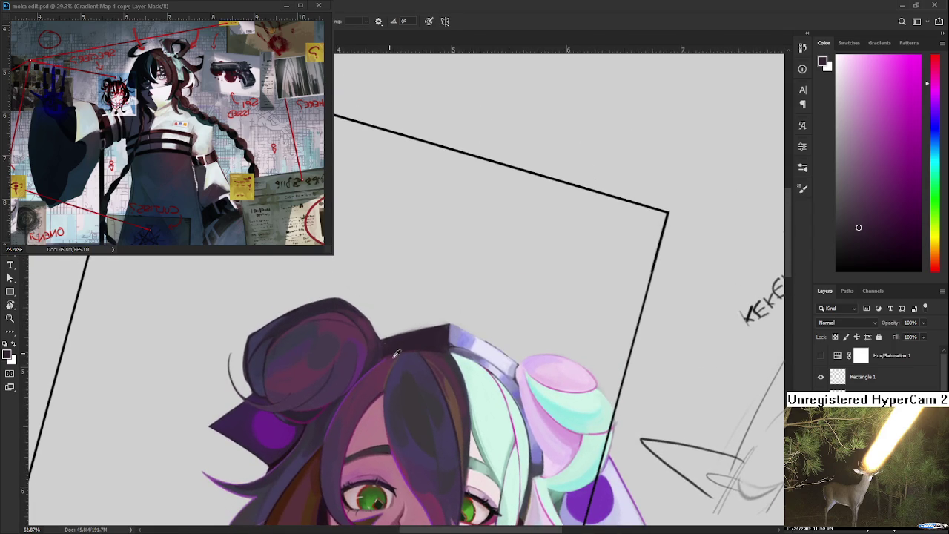
{"action": "left_click", "coordinate": [397, 356], "text": "alt"}
{"action": "left_click_drag", "start_coordinate": [356, 249], "coordinate": [392, 355]}
{"action": "key", "text": "ctrl+z"}
{"action": "left_click_drag", "start_coordinate": [341, 241], "coordinate": [387, 349]}
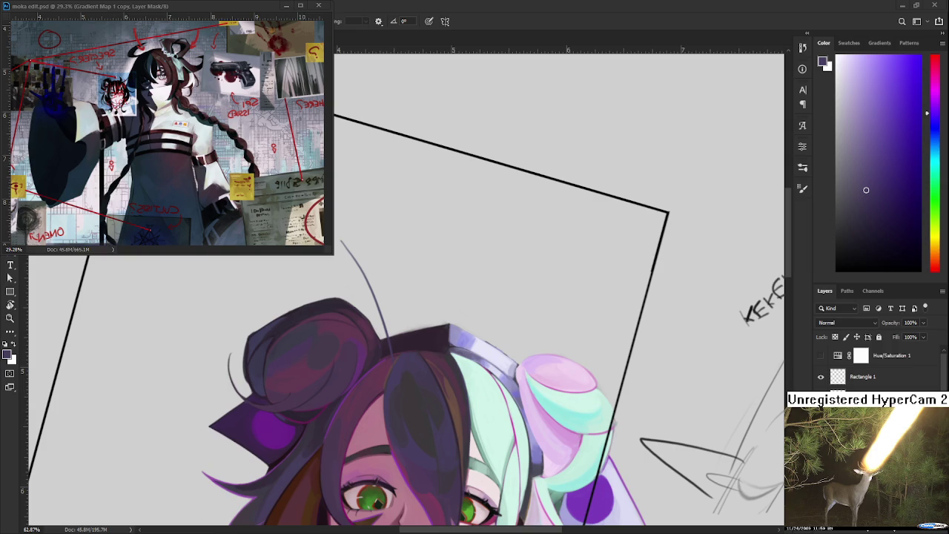
Redraw the strand's lower curve and thicken its tip and middle
{"action": "key", "text": "r"}
{"action": "mouse_move", "coordinate": [475, 223]}
{"action": "left_mouse_down"}
{"action": "mouse_move", "coordinate": [341, 326]}
{"action": "mouse_move", "coordinate": [303, 436]}
{"action": "left_mouse_up"}
{"action": "key", "text": "ctrl+z"}
{"action": "mouse_move", "coordinate": [359, 304]}
{"action": "left_mouse_down"}
{"action": "mouse_move", "coordinate": [300, 423]}
{"action": "mouse_move", "coordinate": [347, 316]}
{"action": "left_mouse_up"}
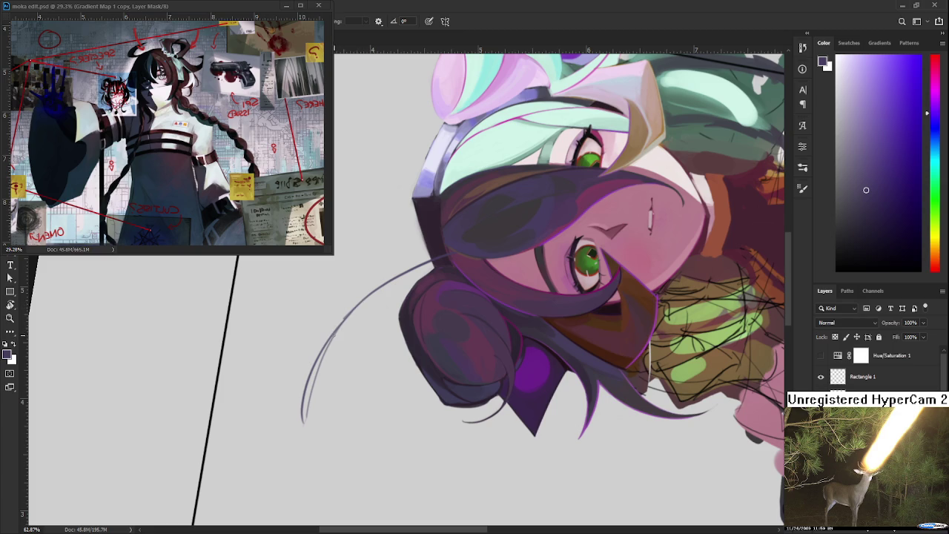
{"action": "mouse_move", "coordinate": [304, 392]}
{"action": "left_mouse_down"}
{"action": "mouse_move", "coordinate": [302, 426]}
{"action": "mouse_move", "coordinate": [313, 374]}
{"action": "left_mouse_up"}
{"action": "left_click_drag", "start_coordinate": [307, 411], "coordinate": [331, 338]}
{"action": "left_click_drag", "start_coordinate": [314, 377], "coordinate": [342, 316]}
Trim the strand tip slimmer with the eraser and turn the canvas upright
{"action": "key", "text": "e"}
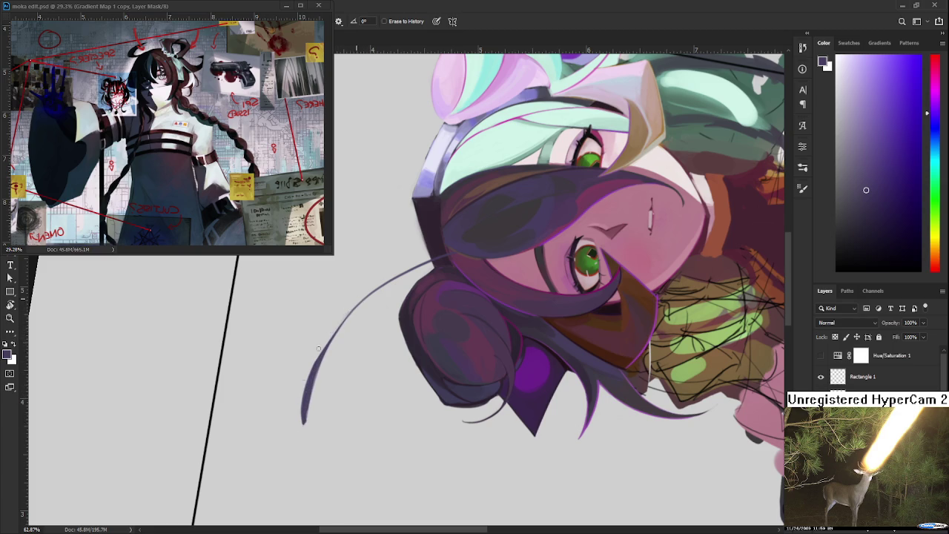
{"action": "left_click_drag", "start_coordinate": [315, 364], "coordinate": [301, 418]}
{"action": "left_click_drag", "start_coordinate": [313, 380], "coordinate": [305, 422]}
{"action": "key", "text": "r"}
{"action": "mouse_move", "coordinate": [360, 319]}
{"action": "left_mouse_down"}
{"action": "mouse_move", "coordinate": [721, 60]}
{"action": "mouse_move", "coordinate": [784, 190]}
{"action": "mouse_move", "coordinate": [354, 372]}
{"action": "left_mouse_up"}
{"action": "scroll", "coordinate": [355, 373], "scroll_direction": "up", "scroll_amount": 1}
Switch to the brush and sample the hair purple for repainting the antenna strand
{"action": "key", "text": "b"}
{"action": "left_click", "coordinate": [475, 398], "text": "alt"}
{"action": "left_click", "coordinate": [380, 377], "text": "alt"}
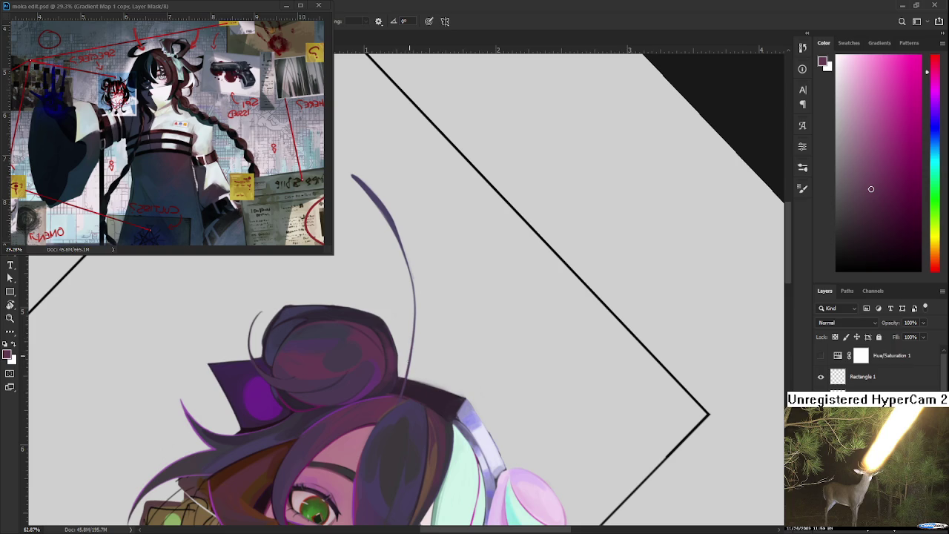
{"action": "scroll", "coordinate": [388, 354], "scroll_direction": "up", "scroll_amount": 2}
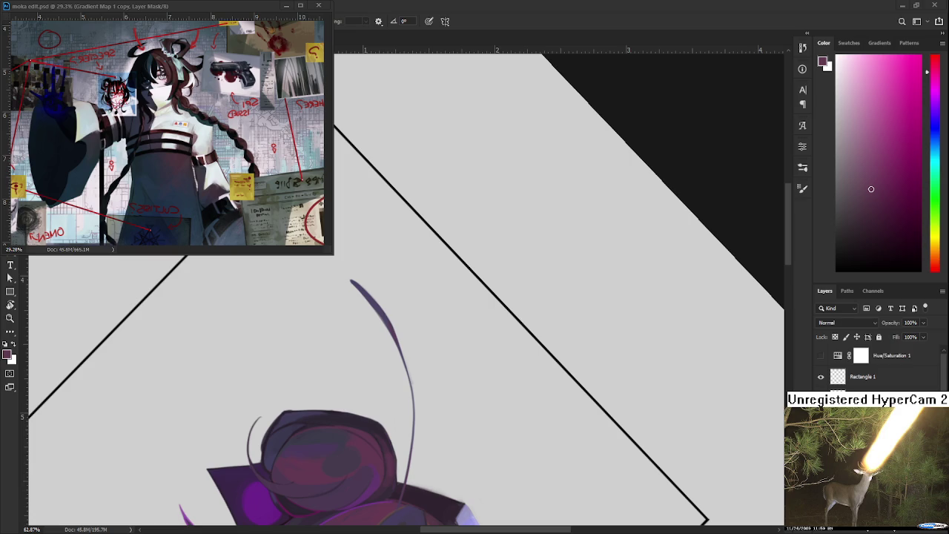
{"action": "scroll", "coordinate": [455, 371], "scroll_direction": "down", "scroll_amount": 5}
{"action": "scroll", "coordinate": [448, 486], "scroll_direction": "up", "scroll_amount": 2}
Paste the character reference image onto the canvas
{"action": "scroll", "coordinate": [448, 486], "scroll_direction": "up", "scroll_amount": 2}
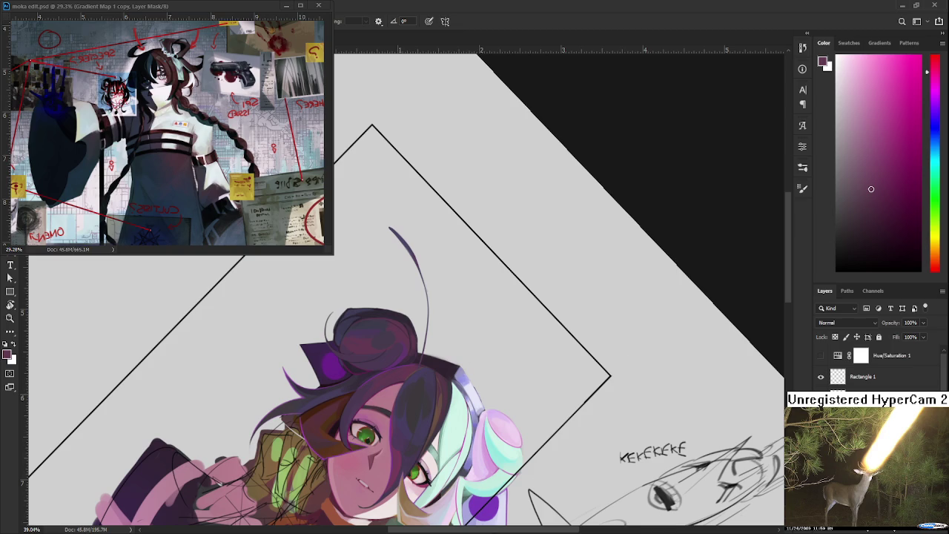
{"action": "key", "text": "ctrl+v"}
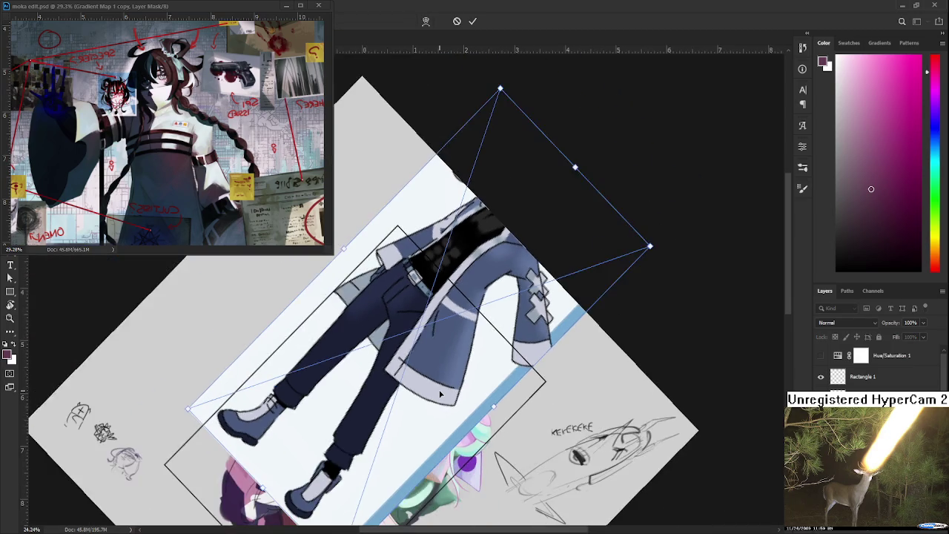
Shrink the pasted boy reference and place it over the painted bust
{"action": "scroll", "coordinate": [440, 395], "scroll_direction": "down", "scroll_amount": 1}
{"action": "mouse_move", "coordinate": [599, 275]}
{"action": "left_mouse_down"}
{"action": "mouse_move", "coordinate": [507, 361]}
{"action": "mouse_move", "coordinate": [405, 374]}
{"action": "left_mouse_up"}
{"action": "left_click_drag", "start_coordinate": [313, 368], "coordinate": [397, 448]}
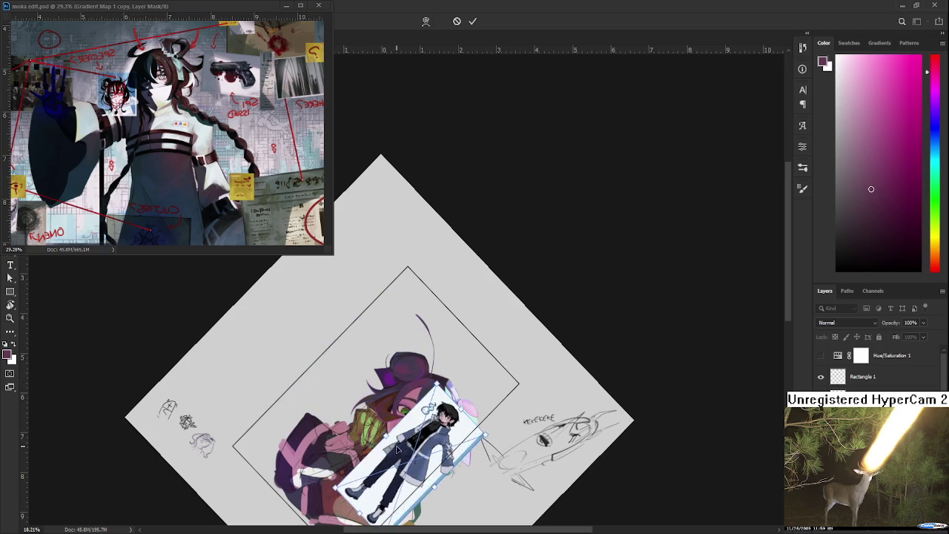
{"action": "scroll", "coordinate": [397, 449], "scroll_direction": "up", "scroll_amount": 2}
{"action": "scroll", "coordinate": [445, 430], "scroll_direction": "up", "scroll_amount": 3}
{"action": "scroll", "coordinate": [520, 408], "scroll_direction": "up", "scroll_amount": 2}
{"action": "scroll", "coordinate": [570, 393], "scroll_direction": "up", "scroll_amount": 1}
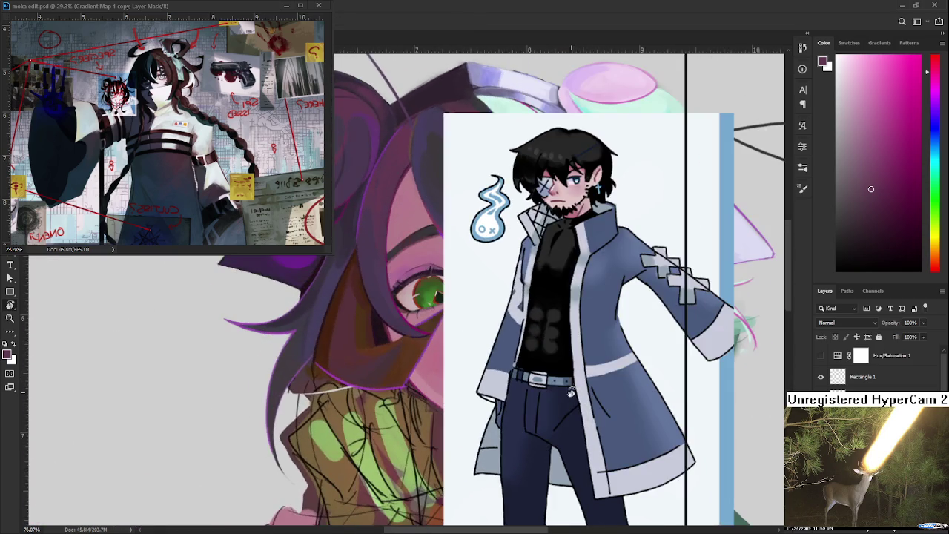
{"action": "scroll", "coordinate": [570, 393], "scroll_direction": "down", "scroll_amount": 2}
{"action": "scroll", "coordinate": [570, 393], "scroll_direction": "down", "scroll_amount": 1}
Nudge the boy reference slightly left with Free Transform and commit it
{"action": "key", "text": "ctrl+t"}
{"action": "left_click_drag", "start_coordinate": [539, 342], "coordinate": [523, 339]}
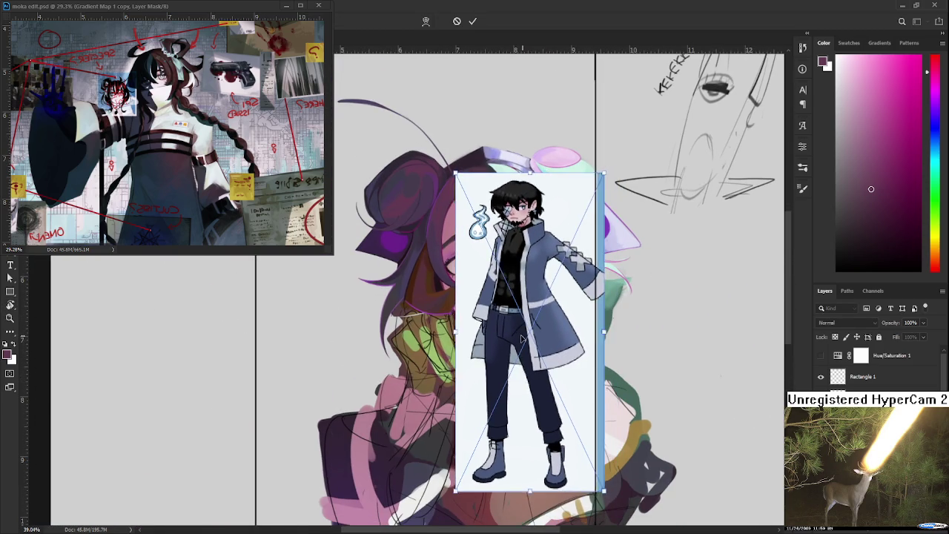
{"action": "key", "text": "Return"}
{"action": "scroll", "coordinate": [520, 338], "scroll_direction": "up", "scroll_amount": 1}
{"action": "scroll", "coordinate": [518, 337], "scroll_direction": "up", "scroll_amount": 1}
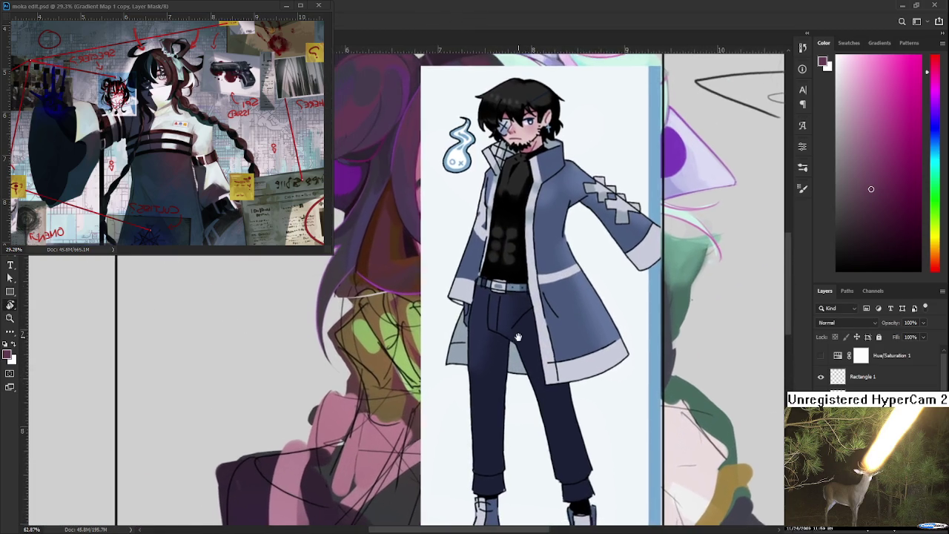
{"action": "scroll", "coordinate": [519, 338], "scroll_direction": "down", "scroll_amount": 1}
{"action": "scroll", "coordinate": [534, 336], "scroll_direction": "down", "scroll_amount": 1}
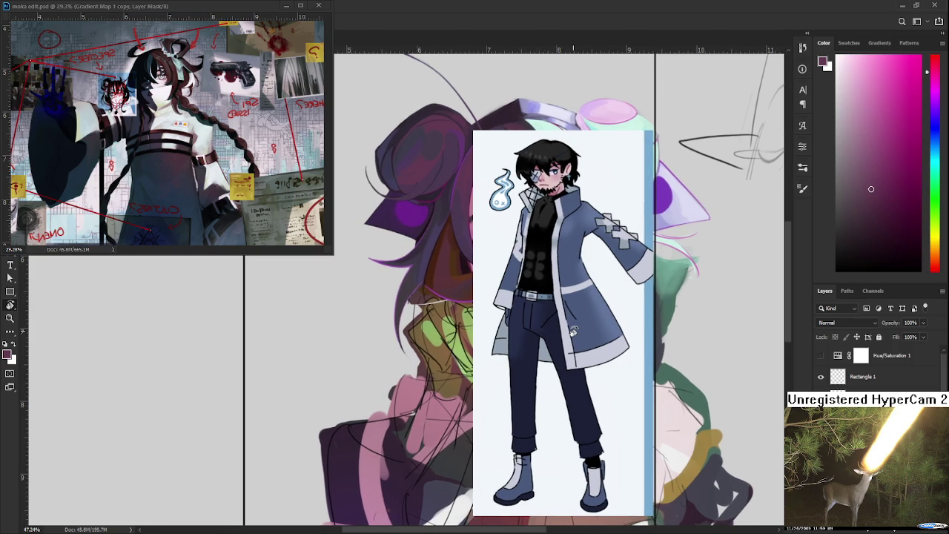
{"action": "scroll", "coordinate": [571, 312], "scroll_direction": "up", "scroll_amount": 2}
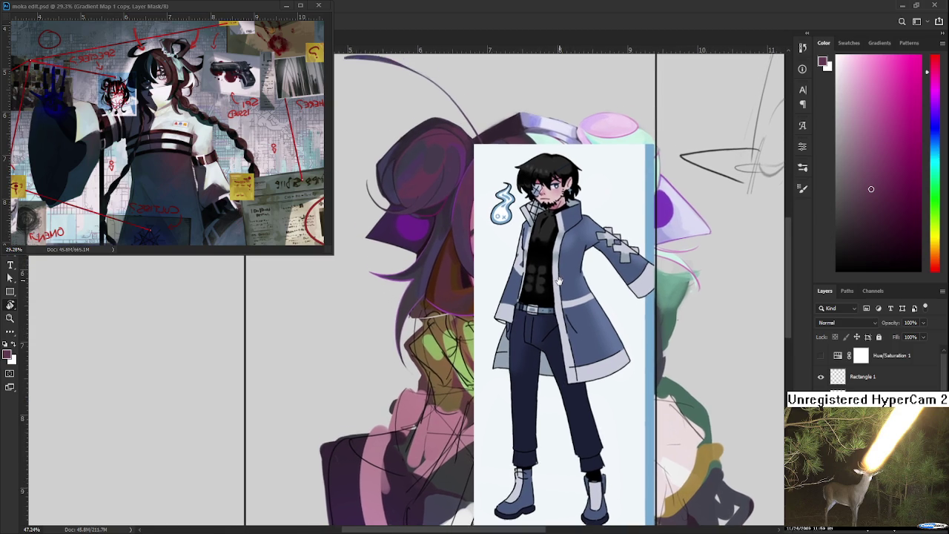
Inspect the boy's legs and boots, then hide the reference image
{"action": "left_click_drag", "start_coordinate": [567, 280], "coordinate": [565, 281]}
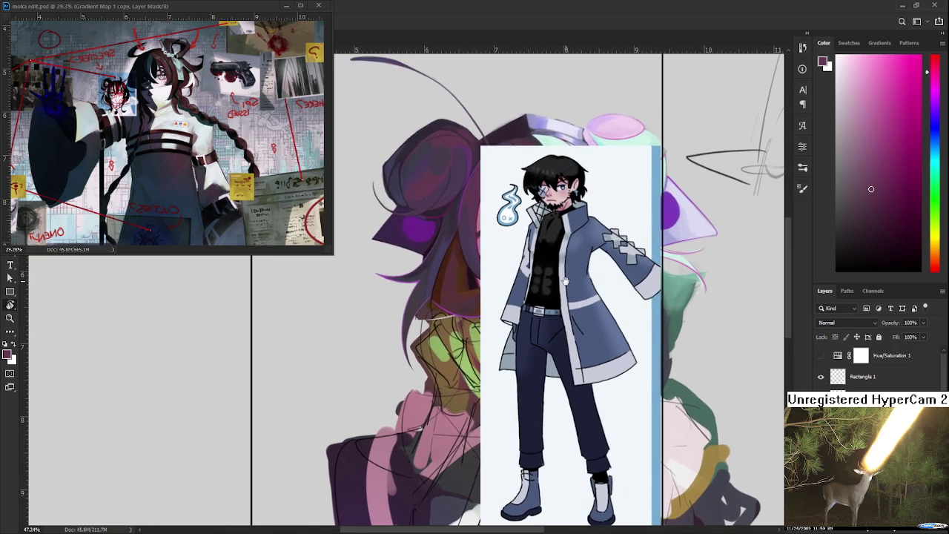
{"action": "scroll", "coordinate": [565, 281], "scroll_direction": "up", "scroll_amount": 1}
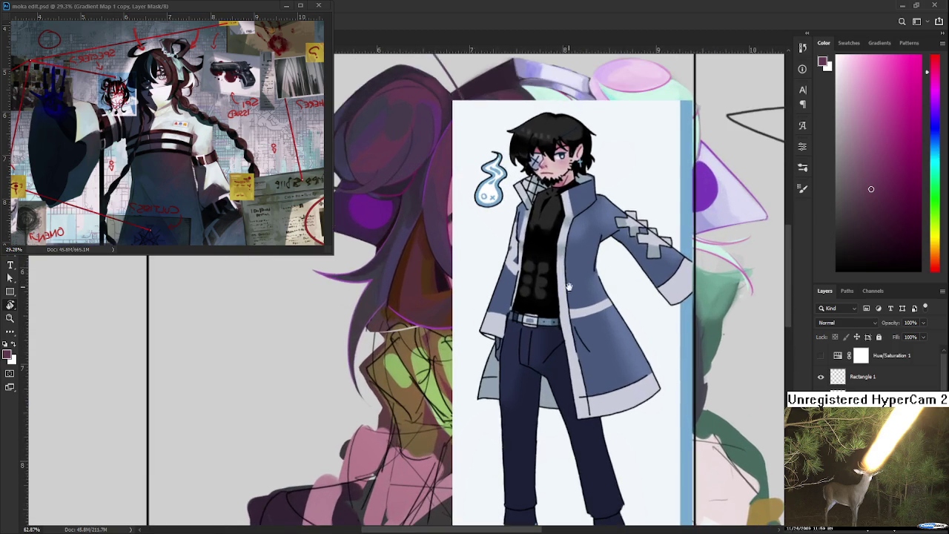
{"action": "scroll", "coordinate": [565, 281], "scroll_direction": "up", "scroll_amount": 1}
{"action": "mouse_move", "coordinate": [565, 281]}
{"action": "left_mouse_down"}
{"action": "mouse_move", "coordinate": [519, 148]}
{"action": "mouse_move", "coordinate": [516, 416]}
{"action": "mouse_move", "coordinate": [516, 383]}
{"action": "mouse_move", "coordinate": [554, 384]}
{"action": "mouse_move", "coordinate": [571, 325]}
{"action": "mouse_move", "coordinate": [562, 285]}
{"action": "left_mouse_up"}
{"action": "scroll", "coordinate": [562, 287], "scroll_direction": "down", "scroll_amount": 3}
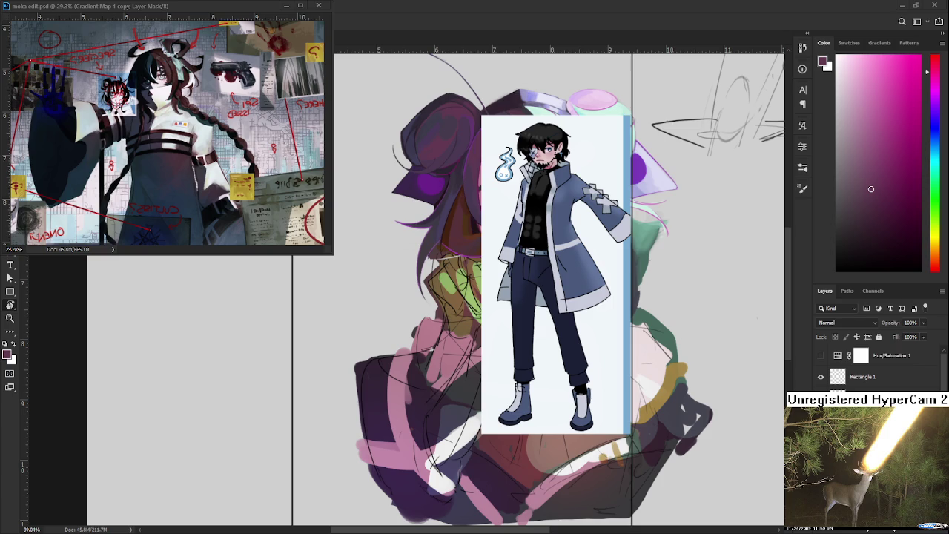
{"action": "scroll", "coordinate": [518, 338], "scroll_direction": "up", "scroll_amount": 2}
{"action": "scroll", "coordinate": [538, 336], "scroll_direction": "down", "scroll_amount": 1}
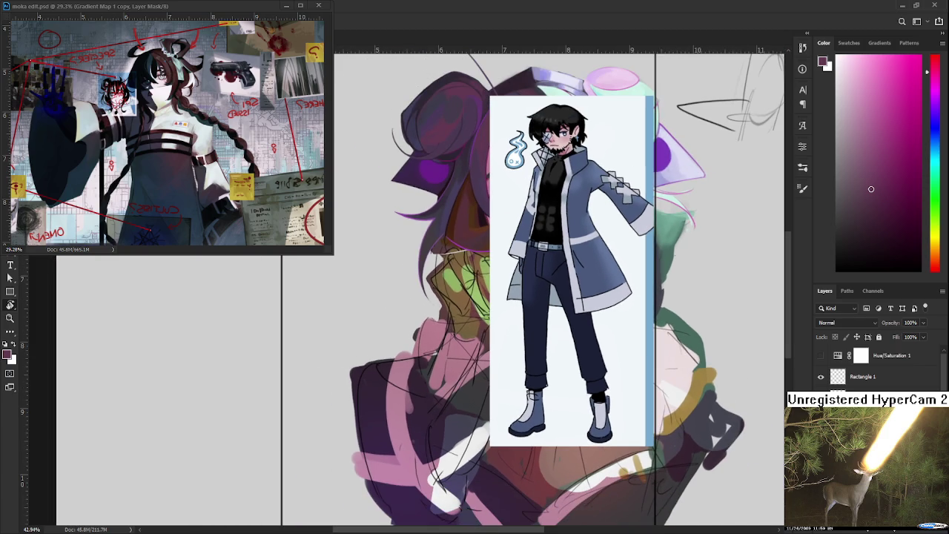
{"action": "key", "text": "ctrl+z"}
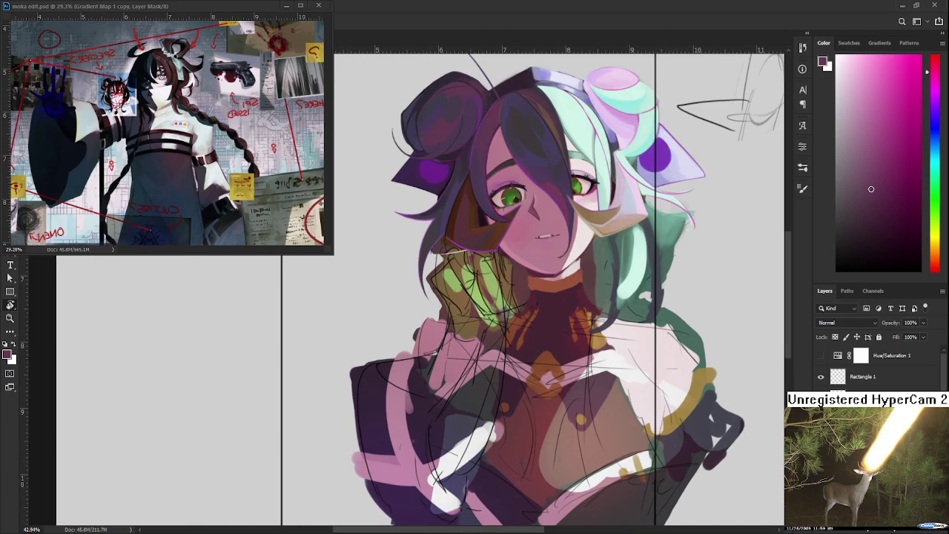
Rotate the canvas view so the frame lines sit level
{"action": "scroll", "coordinate": [542, 308], "scroll_direction": "up", "scroll_amount": 1}
{"action": "scroll", "coordinate": [520, 326], "scroll_direction": "down", "scroll_amount": 1}
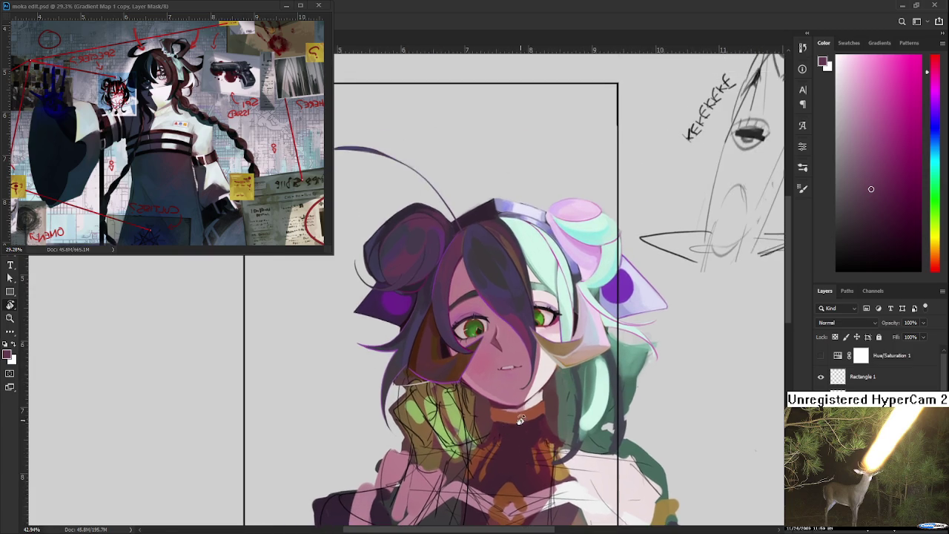
{"action": "scroll", "coordinate": [489, 356], "scroll_direction": "up", "scroll_amount": 2}
{"action": "scroll", "coordinate": [466, 382], "scroll_direction": "up", "scroll_amount": 2}
{"action": "scroll", "coordinate": [466, 382], "scroll_direction": "up", "scroll_amount": 1}
{"action": "scroll", "coordinate": [452, 367], "scroll_direction": "down", "scroll_amount": 1}
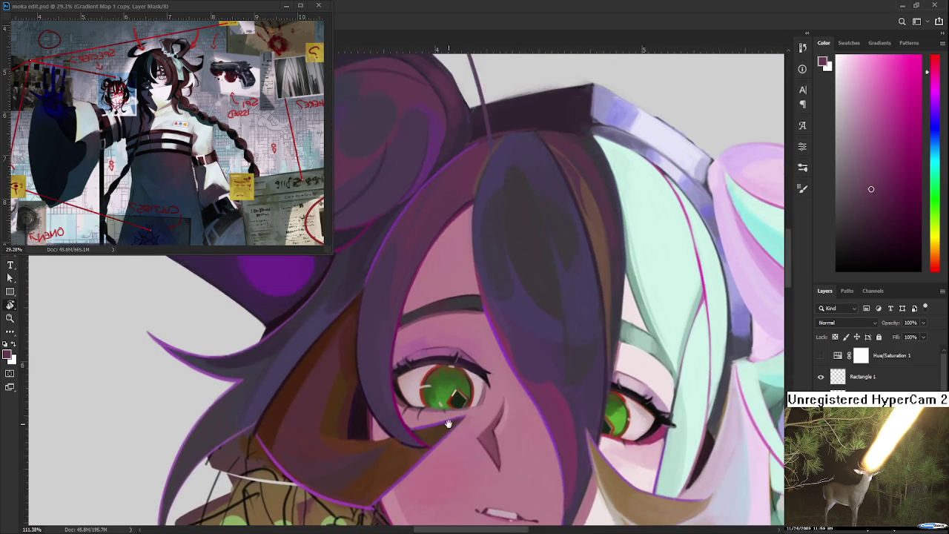
{"action": "scroll", "coordinate": [437, 348], "scroll_direction": "up", "scroll_amount": 1}
{"action": "scroll", "coordinate": [436, 349], "scroll_direction": "down", "scroll_amount": 2}
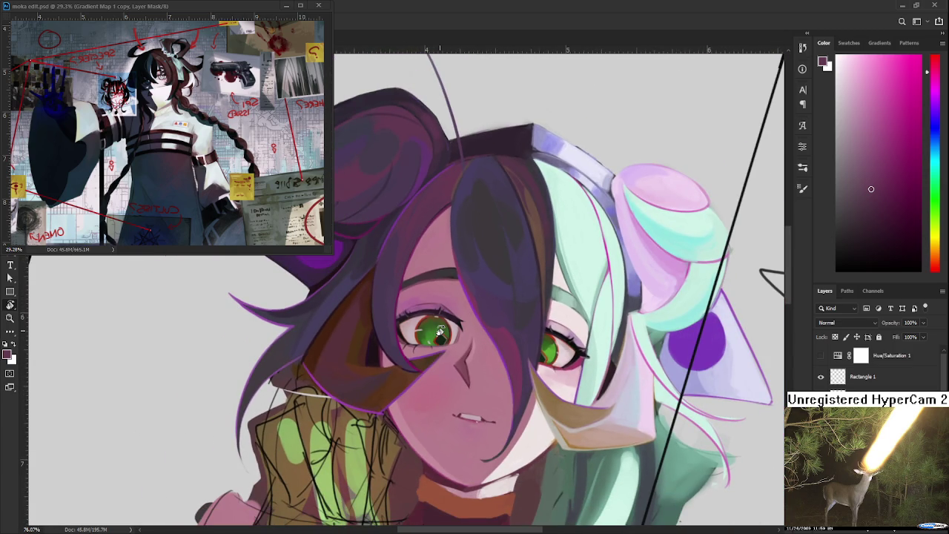
{"action": "scroll", "coordinate": [440, 331], "scroll_direction": "up", "scroll_amount": 1}
{"action": "scroll", "coordinate": [440, 331], "scroll_direction": "up", "scroll_amount": 1}
{"action": "scroll", "coordinate": [440, 332], "scroll_direction": "up", "scroll_amount": 1}
{"action": "scroll", "coordinate": [442, 391], "scroll_direction": "up", "scroll_amount": 1}
{"action": "scroll", "coordinate": [442, 391], "scroll_direction": "down", "scroll_amount": 2}
{"action": "scroll", "coordinate": [442, 392], "scroll_direction": "down", "scroll_amount": 1}
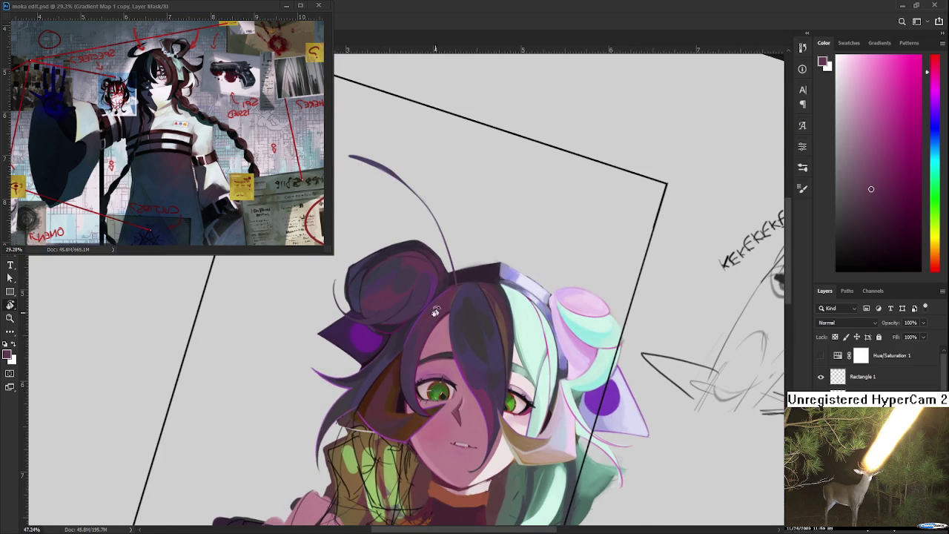
{"action": "scroll", "coordinate": [436, 358], "scroll_direction": "up", "scroll_amount": 2}
{"action": "scroll", "coordinate": [482, 265], "scroll_direction": "up", "scroll_amount": 1}
{"action": "left_click_drag", "start_coordinate": [482, 265], "coordinate": [434, 373]}
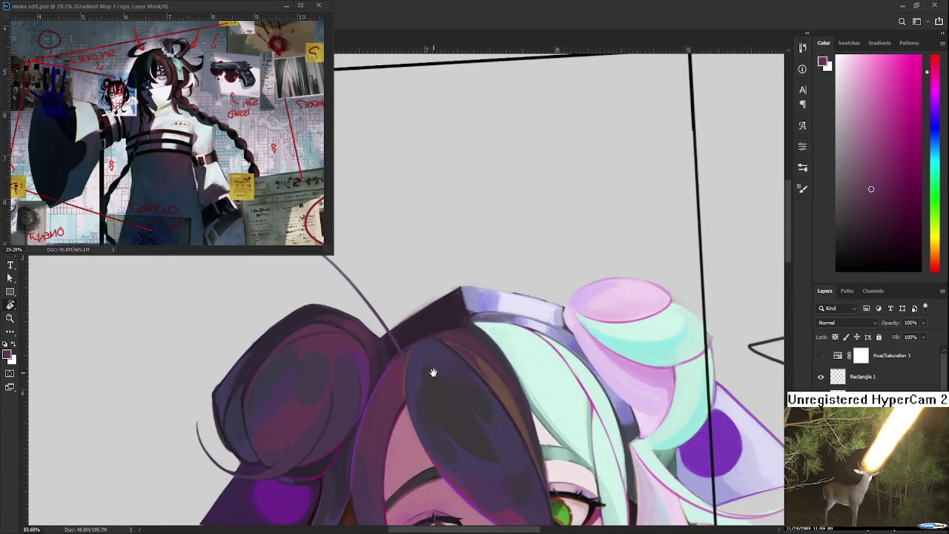
{"action": "scroll", "coordinate": [433, 372], "scroll_direction": "down", "scroll_amount": 3}
Pick teal from the mint hair and paint a thin, short antenna above the head
{"action": "left_click", "coordinate": [513, 357], "text": "alt"}
{"action": "left_click_drag", "start_coordinate": [499, 356], "coordinate": [401, 366]}
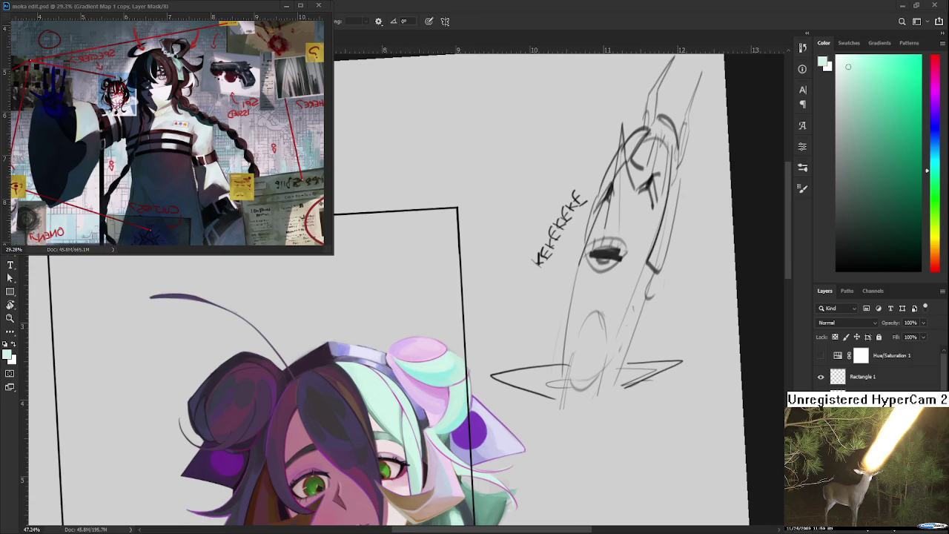
{"action": "mouse_move", "coordinate": [426, 385]}
{"action": "left_mouse_down"}
{"action": "mouse_move", "coordinate": [335, 360]}
{"action": "mouse_move", "coordinate": [399, 271]}
{"action": "left_mouse_up"}
{"action": "left_click_drag", "start_coordinate": [360, 340], "coordinate": [360, 347]}
{"action": "key", "text": "ctrl+z"}
{"action": "left_click_drag", "start_coordinate": [324, 393], "coordinate": [387, 287]}
{"action": "key", "text": "ctrl+z"}
{"action": "mouse_move", "coordinate": [325, 377]}
{"action": "left_mouse_down"}
{"action": "mouse_move", "coordinate": [402, 295]}
{"action": "mouse_move", "coordinate": [378, 305]}
{"action": "left_mouse_up"}
Touch up the antenna and thicken it toward its tip in teal
{"action": "key", "text": "e"}
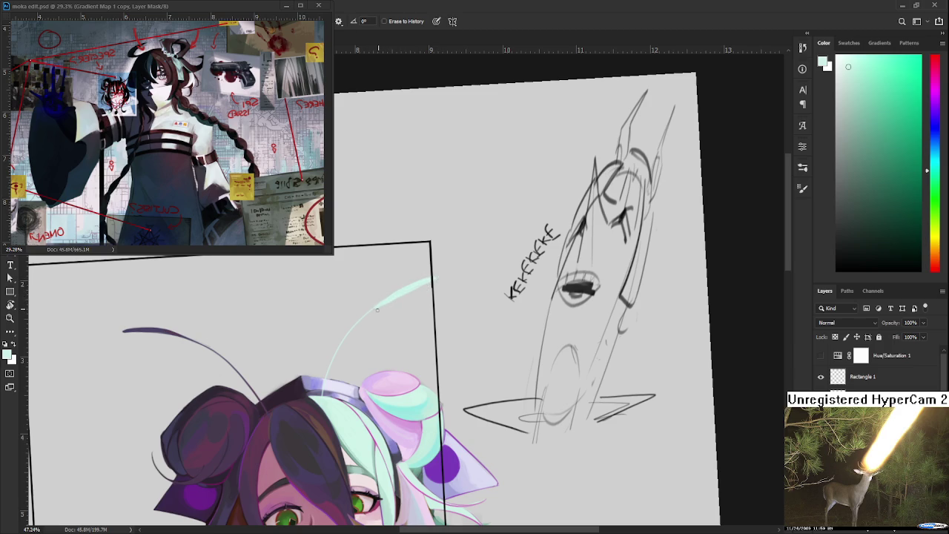
{"action": "key", "text": "b"}
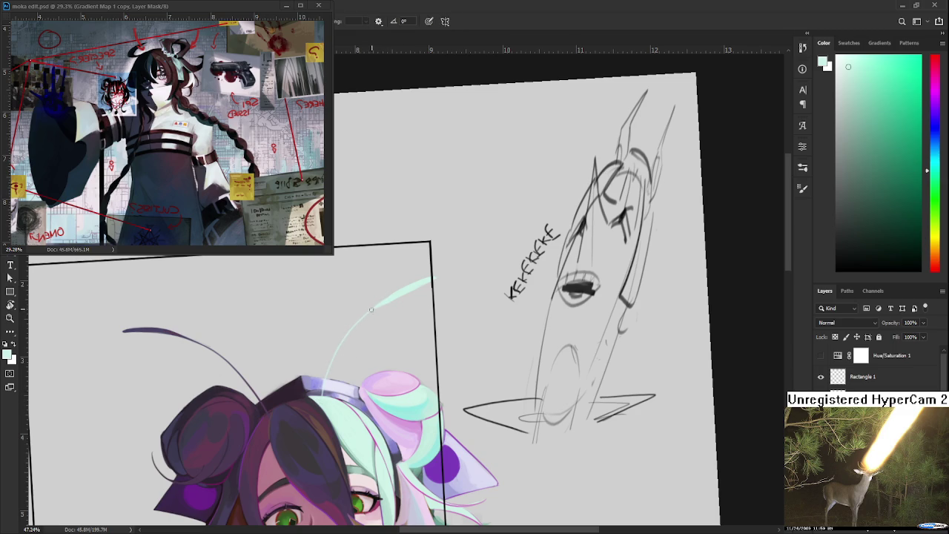
{"action": "key", "text": "e"}
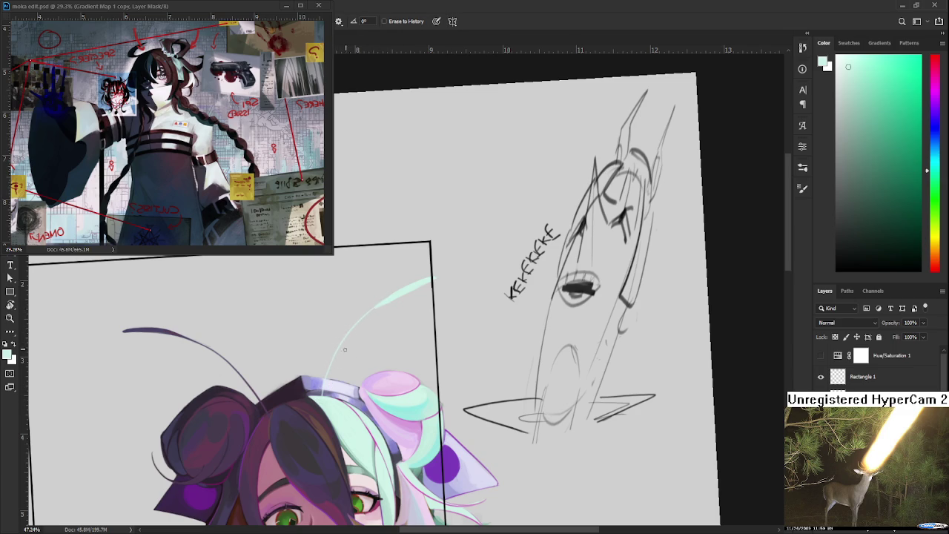
{"action": "key", "text": "b"}
{"action": "left_click", "coordinate": [410, 402], "text": "alt"}
{"action": "left_click_drag", "start_coordinate": [382, 304], "coordinate": [411, 285]}
{"action": "left_click", "coordinate": [404, 292], "text": "alt"}
{"action": "left_click", "coordinate": [394, 298], "text": "alt"}
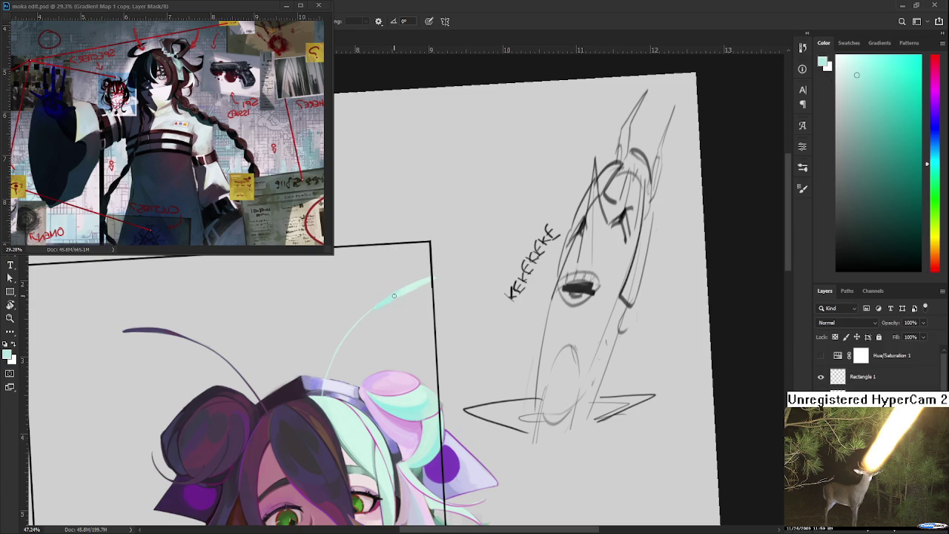
{"action": "left_click", "coordinate": [395, 295], "text": "alt"}
{"action": "left_click_drag", "start_coordinate": [396, 294], "coordinate": [426, 279]}
{"action": "left_click", "coordinate": [429, 278], "text": "alt"}
{"action": "scroll", "coordinate": [429, 279], "scroll_direction": "down", "scroll_amount": 2}
{"action": "scroll", "coordinate": [403, 300], "scroll_direction": "down", "scroll_amount": 2}
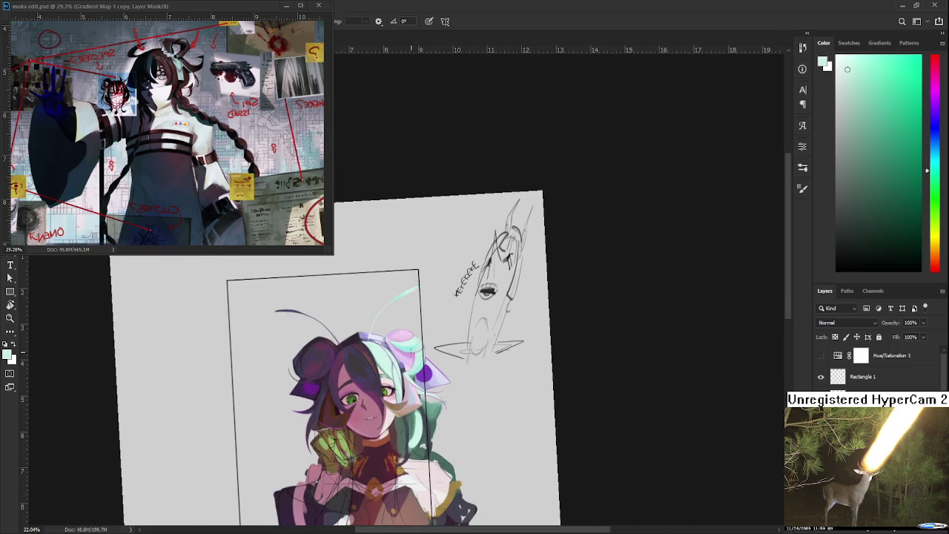
{"action": "left_click_drag", "start_coordinate": [403, 301], "coordinate": [445, 204]}
{"action": "scroll", "coordinate": [503, 287], "scroll_direction": "up", "scroll_amount": 1}
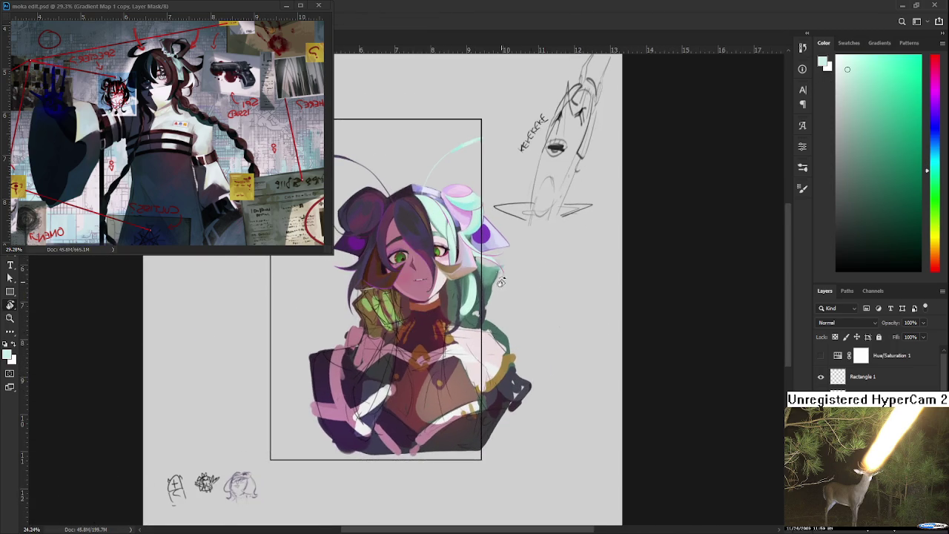
{"action": "scroll", "coordinate": [503, 287], "scroll_direction": "up", "scroll_amount": 2}
{"action": "scroll", "coordinate": [475, 304], "scroll_direction": "up", "scroll_amount": 3}
{"action": "scroll", "coordinate": [445, 319], "scroll_direction": "up", "scroll_amount": 3}
{"action": "scroll", "coordinate": [418, 335], "scroll_direction": "up", "scroll_amount": 3}
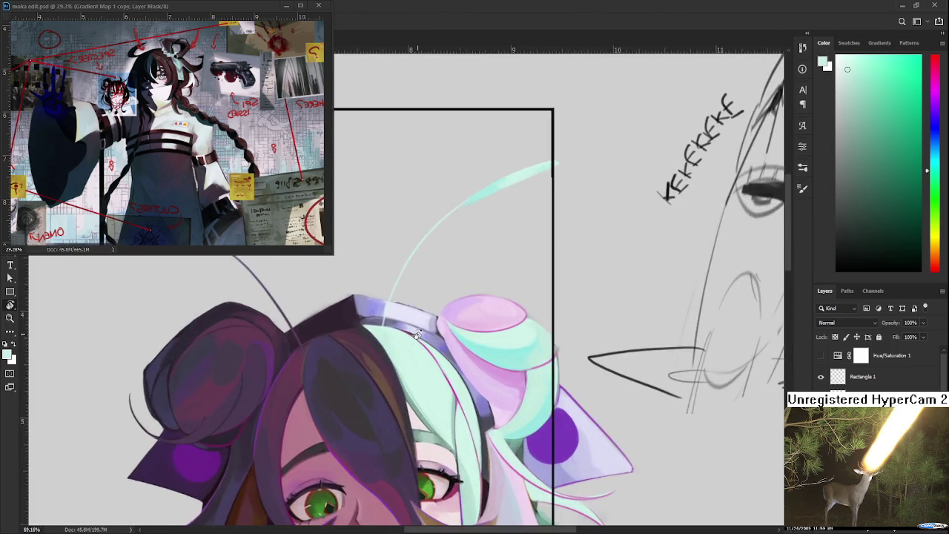
{"action": "scroll", "coordinate": [418, 335], "scroll_direction": "down", "scroll_amount": 2}
{"action": "scroll", "coordinate": [419, 338], "scroll_direction": "down", "scroll_amount": 2}
{"action": "scroll", "coordinate": [420, 339], "scroll_direction": "down", "scroll_amount": 2}
{"action": "scroll", "coordinate": [450, 292], "scroll_direction": "up", "scroll_amount": 1}
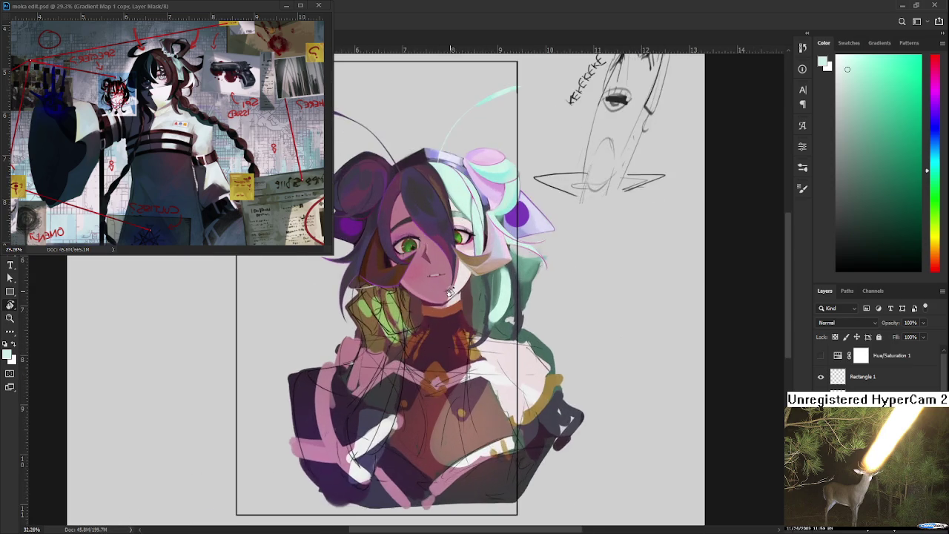
{"action": "left_click_drag", "start_coordinate": [450, 292], "coordinate": [458, 404]}
{"action": "scroll", "coordinate": [461, 409], "scroll_direction": "up", "scroll_amount": 1}
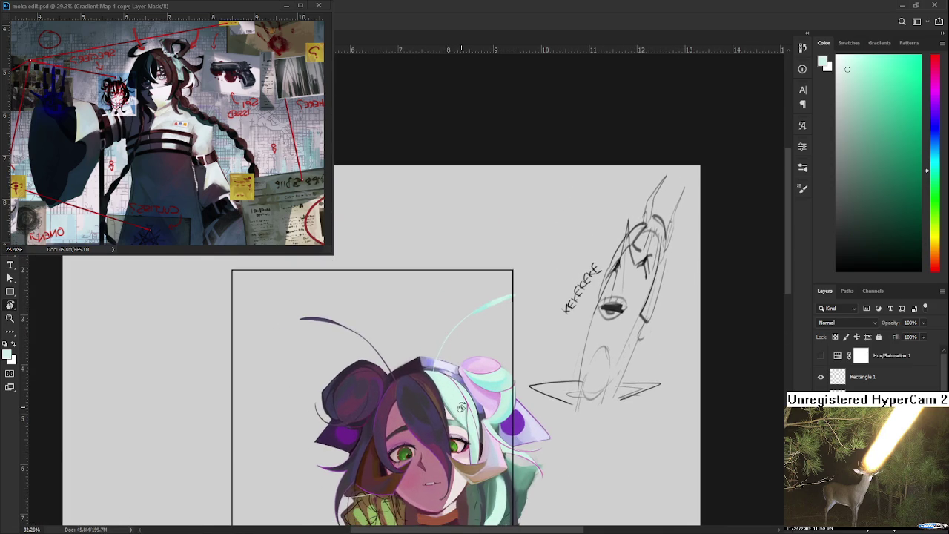
{"action": "scroll", "coordinate": [460, 409], "scroll_direction": "down", "scroll_amount": 2}
{"action": "scroll", "coordinate": [460, 404], "scroll_direction": "down", "scroll_amount": 2}
{"action": "scroll", "coordinate": [453, 370], "scroll_direction": "down", "scroll_amount": 2}
{"action": "scroll", "coordinate": [433, 297], "scroll_direction": "up", "scroll_amount": 3}
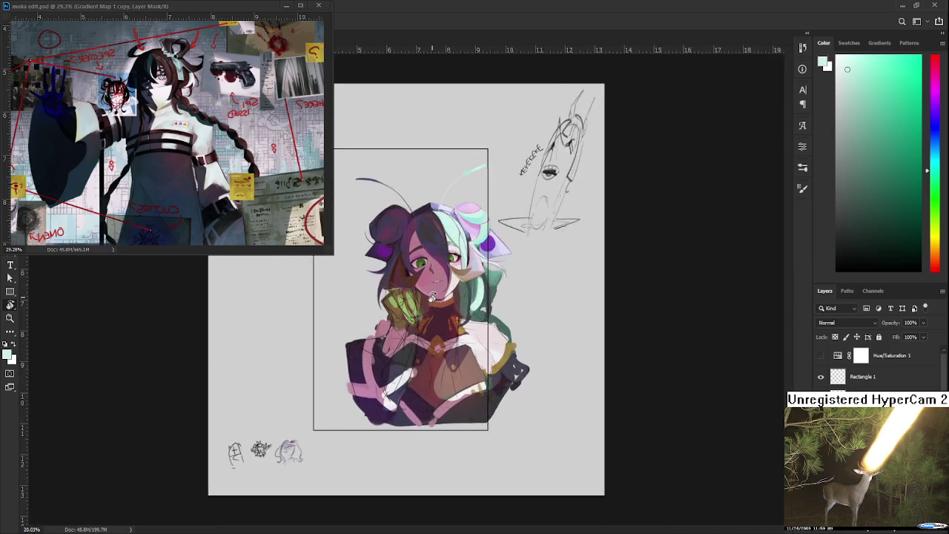
{"action": "scroll", "coordinate": [432, 296], "scroll_direction": "up", "scroll_amount": 3}
{"action": "scroll", "coordinate": [405, 395], "scroll_direction": "up", "scroll_amount": 3}
{"action": "scroll", "coordinate": [405, 395], "scroll_direction": "up", "scroll_amount": 1}
{"action": "scroll", "coordinate": [407, 395], "scroll_direction": "up", "scroll_amount": 1}
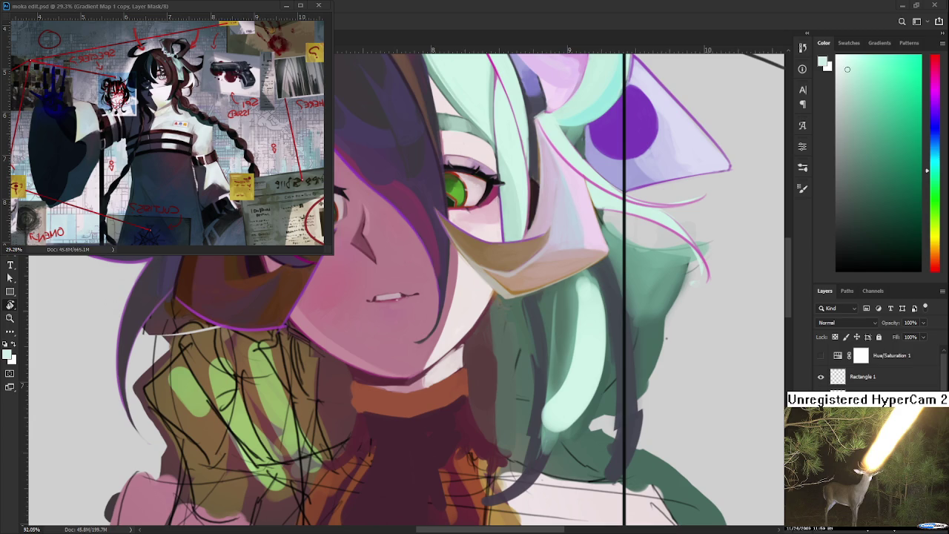
{"action": "scroll", "coordinate": [548, 386], "scroll_direction": "down", "scroll_amount": 2}
{"action": "scroll", "coordinate": [549, 386], "scroll_direction": "down", "scroll_amount": 2}
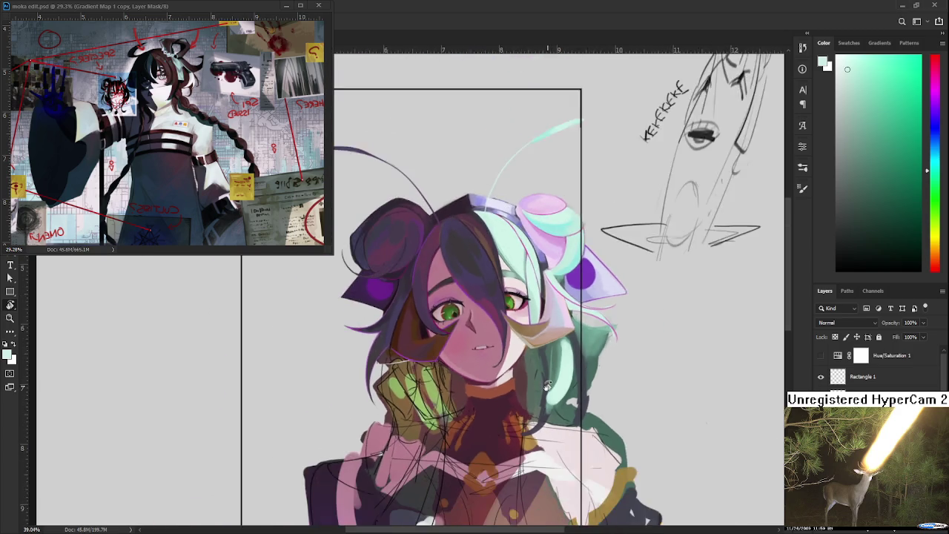
{"action": "scroll", "coordinate": [549, 386], "scroll_direction": "down", "scroll_amount": 1}
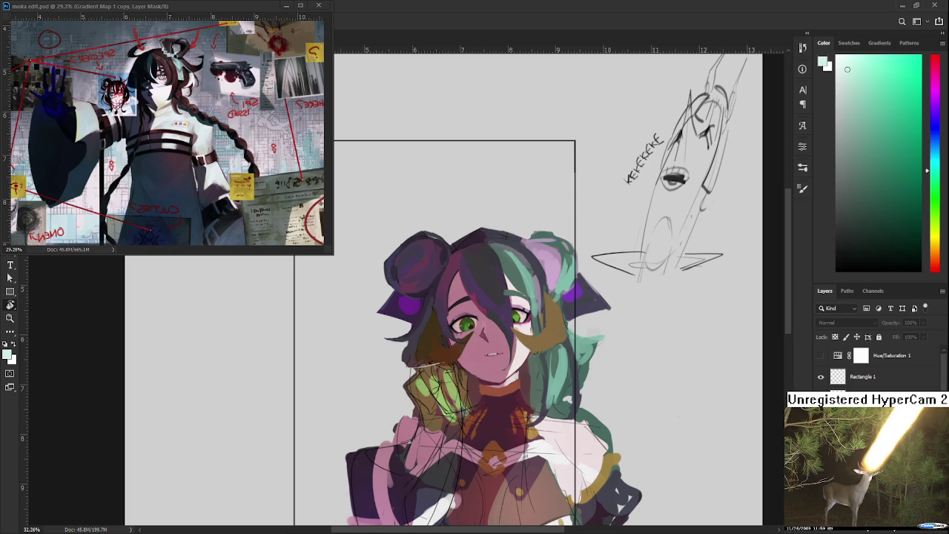
{"action": "key", "text": "ctrl+comma"}
{"action": "key", "text": "ctrl+comma"}
{"action": "key", "text": "ctrl+comma"}
{"action": "key", "text": "ctrl+comma"}
{"action": "key", "text": "ctrl+comma"}
{"action": "key", "text": "ctrl+comma"}
{"action": "key", "text": "ctrl+comma"}
{"action": "key", "text": "ctrl+comma"}
{"action": "key", "text": "ctrl+comma"}
{"action": "key", "text": "ctrl+comma"}
{"action": "key", "text": "ctrl+comma"}
{"action": "key", "text": "ctrl+comma"}
{"action": "key", "text": "ctrl+comma"}
{"action": "key", "text": "ctrl+comma"}
{"action": "key", "text": "ctrl+comma"}
{"action": "key", "text": "ctrl+comma"}
{"action": "key", "text": "ctrl+comma"}
{"action": "key", "text": "ctrl+comma"}
{"action": "key", "text": "ctrl+comma"}
{"action": "key", "text": "ctrl+comma"}
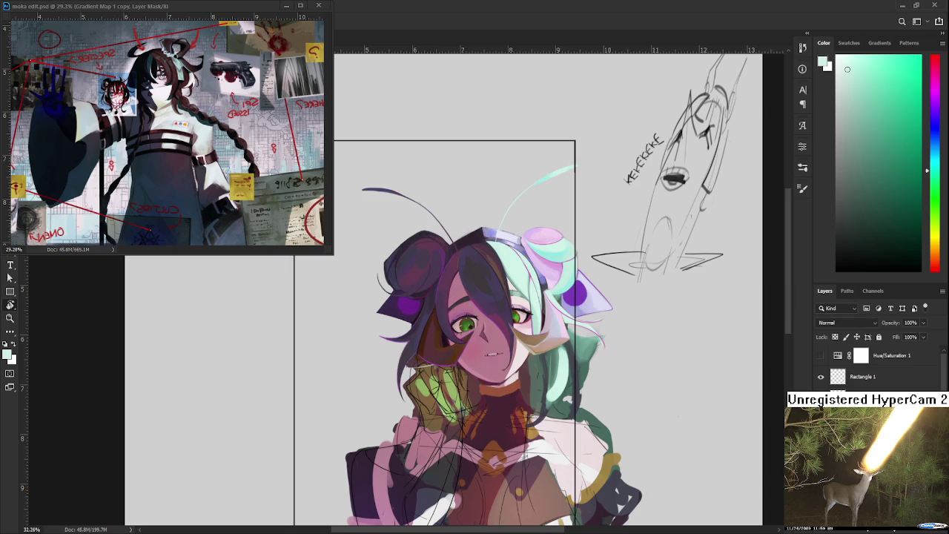
{"action": "scroll", "coordinate": [470, 327], "scroll_direction": "up", "scroll_amount": 1}
{"action": "scroll", "coordinate": [470, 328], "scroll_direction": "up", "scroll_amount": 2}
{"action": "scroll", "coordinate": [470, 328], "scroll_direction": "up", "scroll_amount": 2}
{"action": "scroll", "coordinate": [470, 327], "scroll_direction": "up", "scroll_amount": 2}
{"action": "scroll", "coordinate": [432, 289], "scroll_direction": "down", "scroll_amount": 3}
{"action": "scroll", "coordinate": [434, 290], "scroll_direction": "down", "scroll_amount": 1}
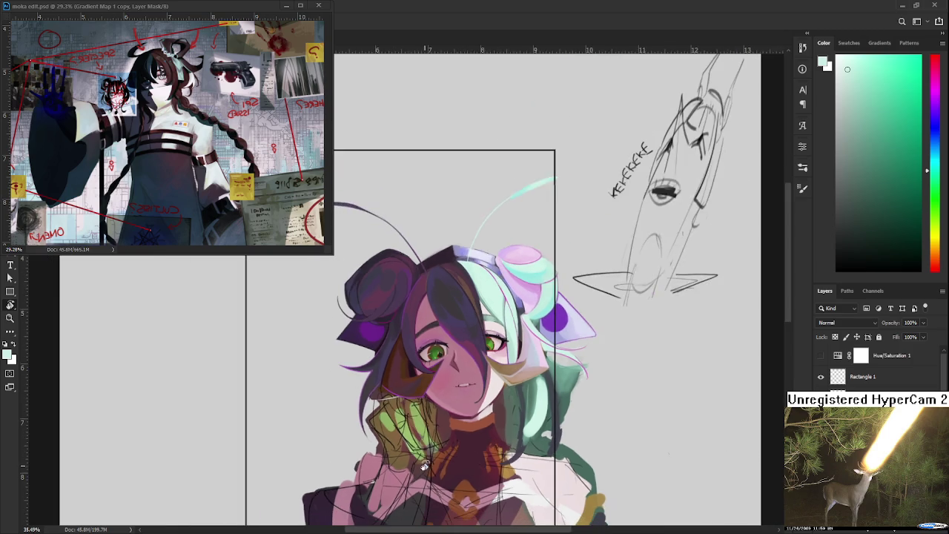
{"action": "mouse_move", "coordinate": [433, 465]}
{"action": "left_mouse_down"}
{"action": "mouse_move", "coordinate": [329, 407]}
{"action": "mouse_move", "coordinate": [370, 410]}
{"action": "left_mouse_up"}
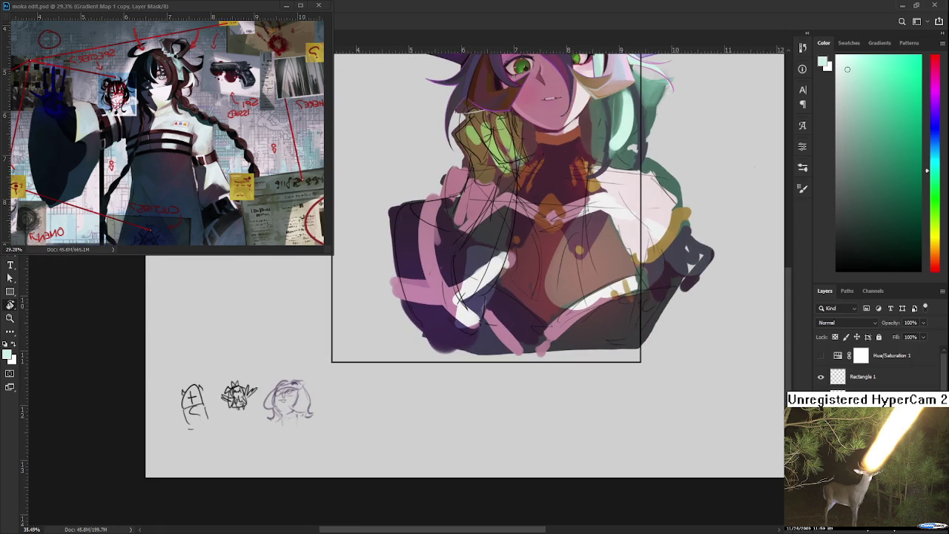
{"action": "key", "text": "b"}
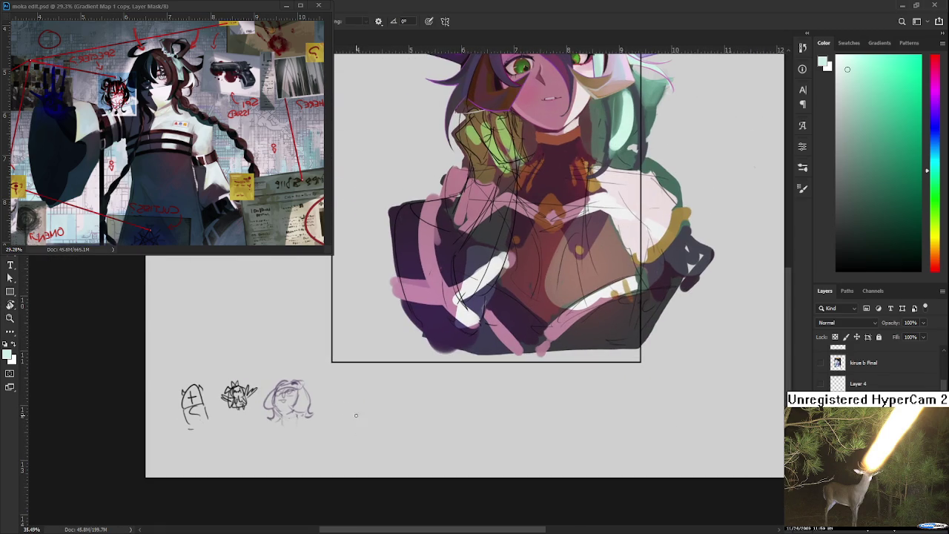
Draw a small black looped doodle beside the thumbnail sketches
{"action": "left_click_drag", "start_coordinate": [290, 374], "coordinate": [198, 394]}
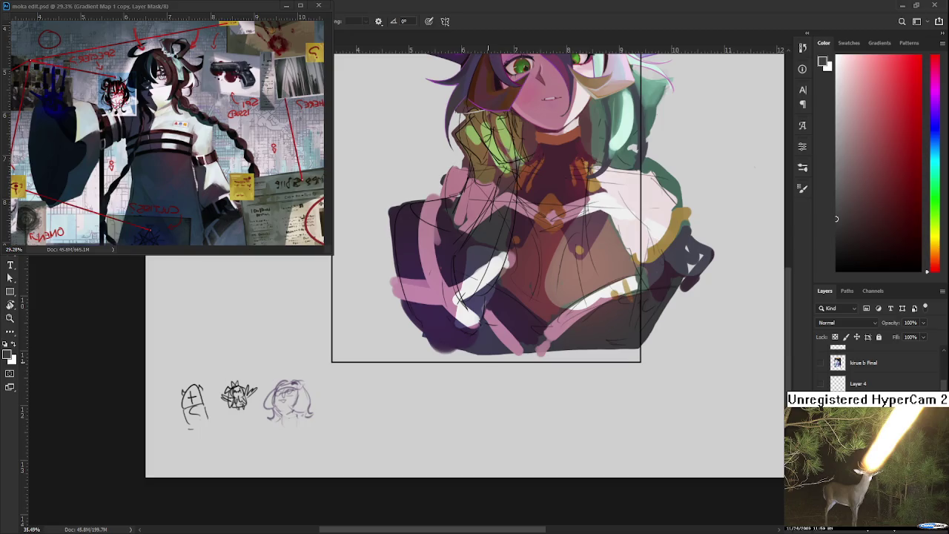
{"action": "left_click", "coordinate": [839, 267]}
{"action": "mouse_move", "coordinate": [353, 396]}
{"action": "left_mouse_down"}
{"action": "mouse_move", "coordinate": [363, 413]}
{"action": "mouse_move", "coordinate": [338, 404]}
{"action": "mouse_move", "coordinate": [352, 420]}
{"action": "mouse_move", "coordinate": [357, 391]}
{"action": "mouse_move", "coordinate": [357, 408]}
{"action": "mouse_move", "coordinate": [353, 398]}
{"action": "left_mouse_up"}
{"action": "key", "text": "ctrl+z"}
Zoom back in on the girl's face
{"action": "scroll", "coordinate": [375, 405], "scroll_direction": "up", "scroll_amount": 5}
{"action": "scroll", "coordinate": [375, 405], "scroll_direction": "right", "scroll_amount": 3}
{"action": "scroll", "coordinate": [375, 405], "scroll_direction": "up", "scroll_amount": 5}
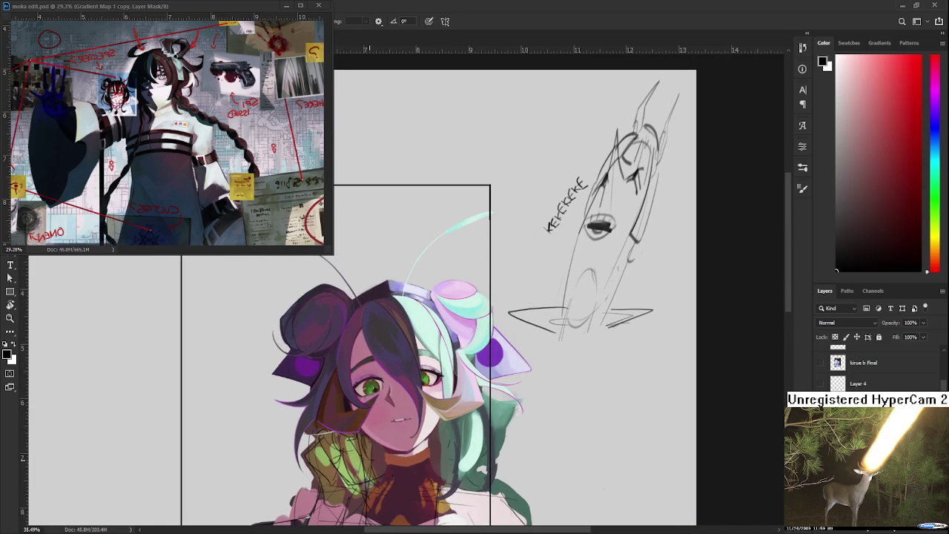
{"action": "scroll", "coordinate": [343, 433], "scroll_direction": "up", "scroll_amount": 2}
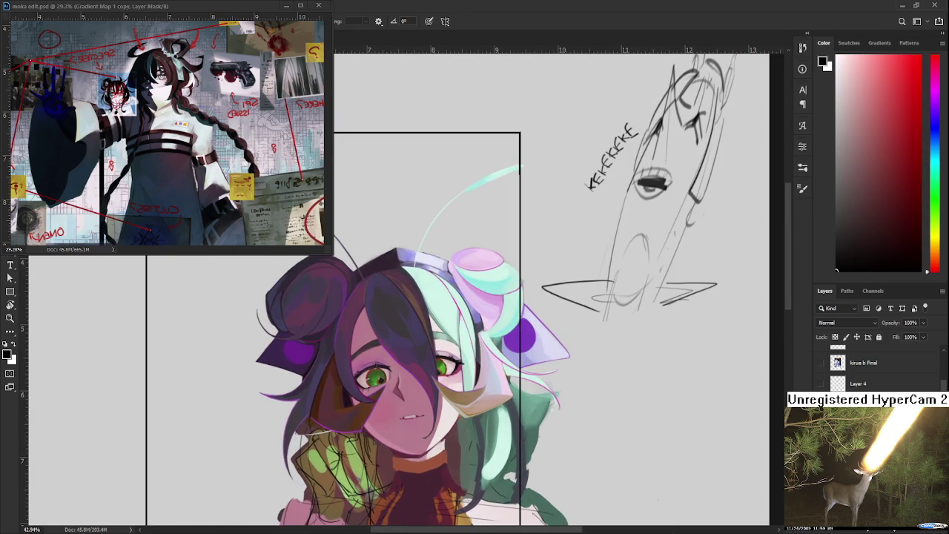
{"action": "scroll", "coordinate": [376, 401], "scroll_direction": "up", "scroll_amount": 2}
{"action": "scroll", "coordinate": [376, 401], "scroll_direction": "up", "scroll_amount": 1}
{"action": "scroll", "coordinate": [376, 401], "scroll_direction": "up", "scroll_amount": 2}
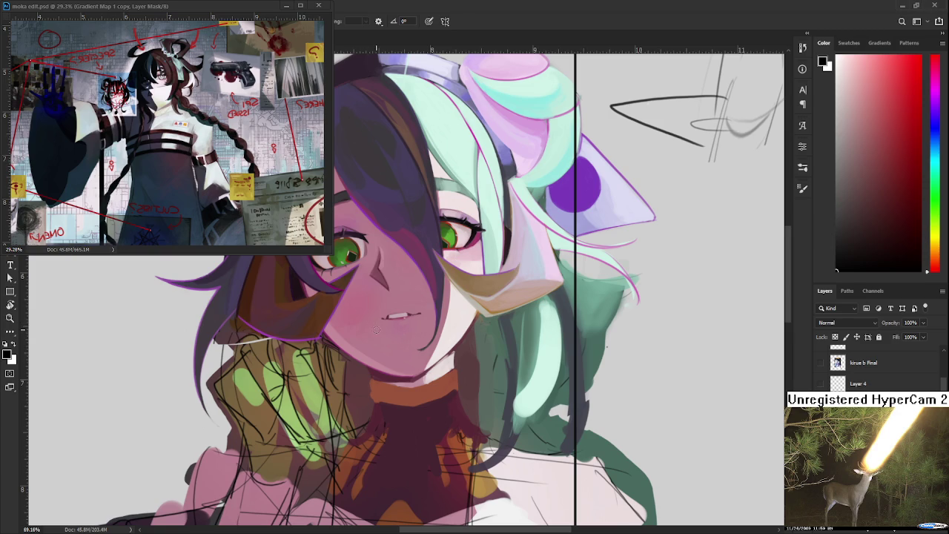
{"action": "scroll", "coordinate": [376, 328], "scroll_direction": "up", "scroll_amount": 2}
Sample reddish-brown, maroon, orange and pink skin tones around the chin
{"action": "left_click", "coordinate": [360, 399], "text": "alt"}
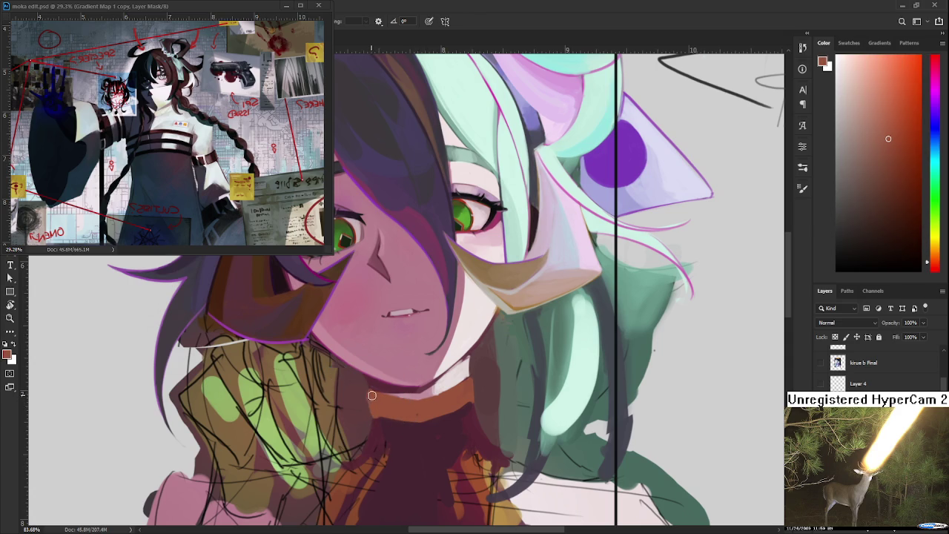
{"action": "left_click", "coordinate": [364, 397], "text": "alt"}
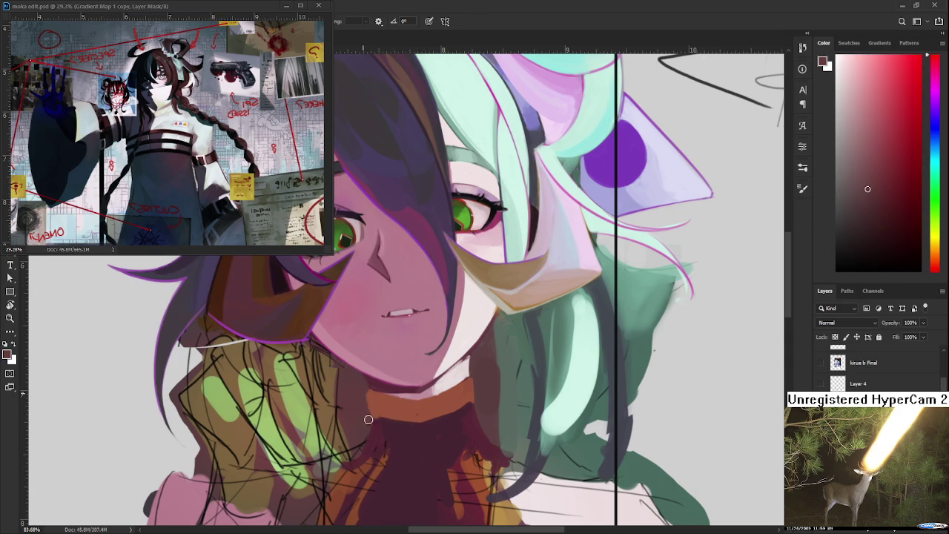
{"action": "left_click", "coordinate": [377, 399], "text": "alt"}
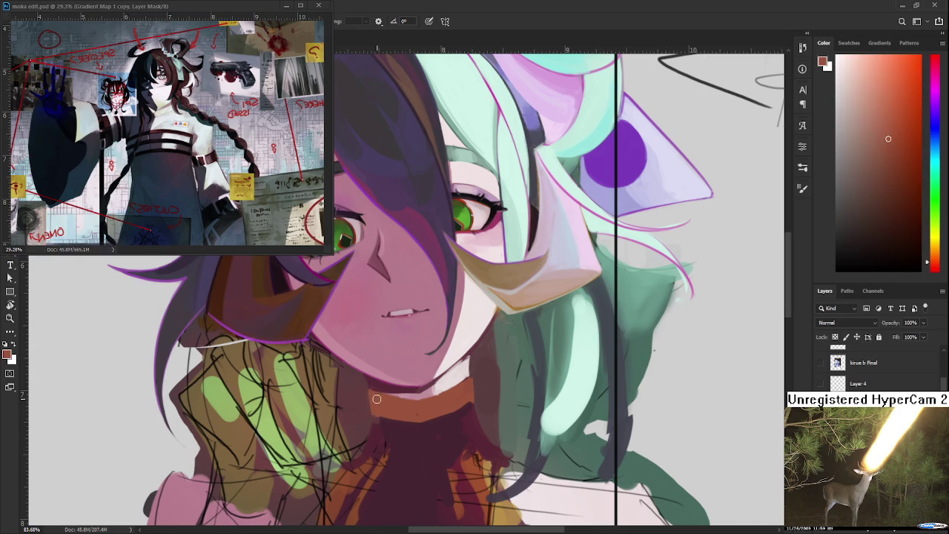
{"action": "left_click", "coordinate": [398, 392], "text": "alt"}
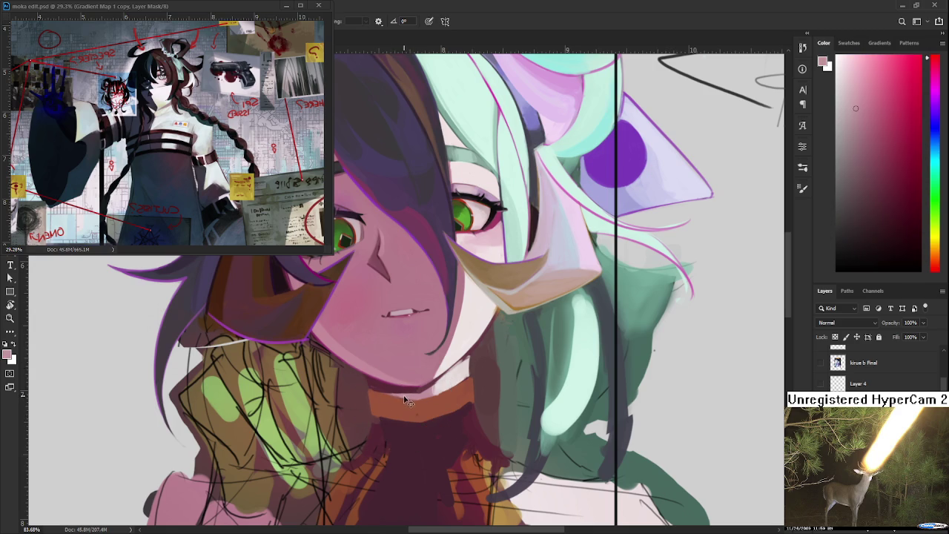
{"action": "left_click", "coordinate": [439, 384], "text": "alt"}
{"action": "left_click", "coordinate": [429, 383], "text": "alt"}
{"action": "left_click", "coordinate": [425, 390], "text": "alt"}
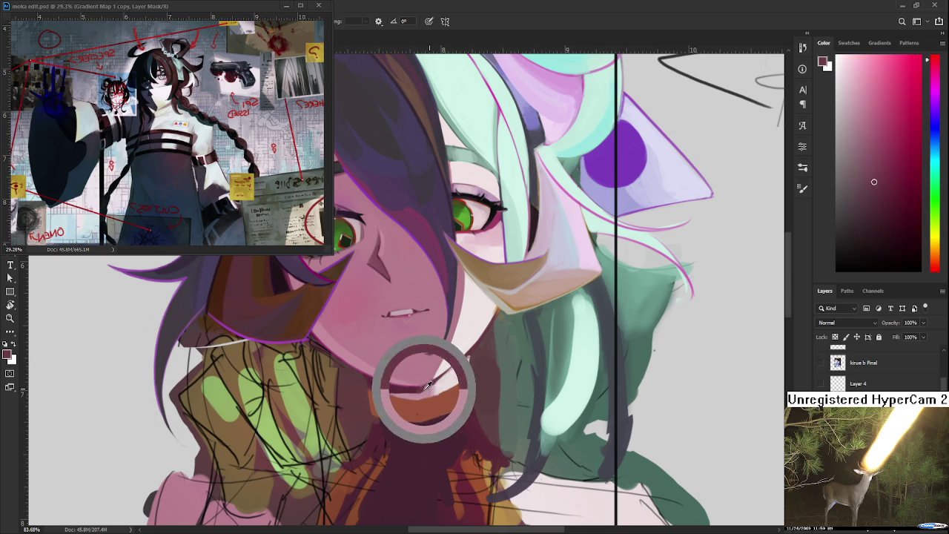
{"action": "left_click", "coordinate": [431, 387], "text": "alt"}
{"action": "left_click", "coordinate": [436, 381], "text": "alt"}
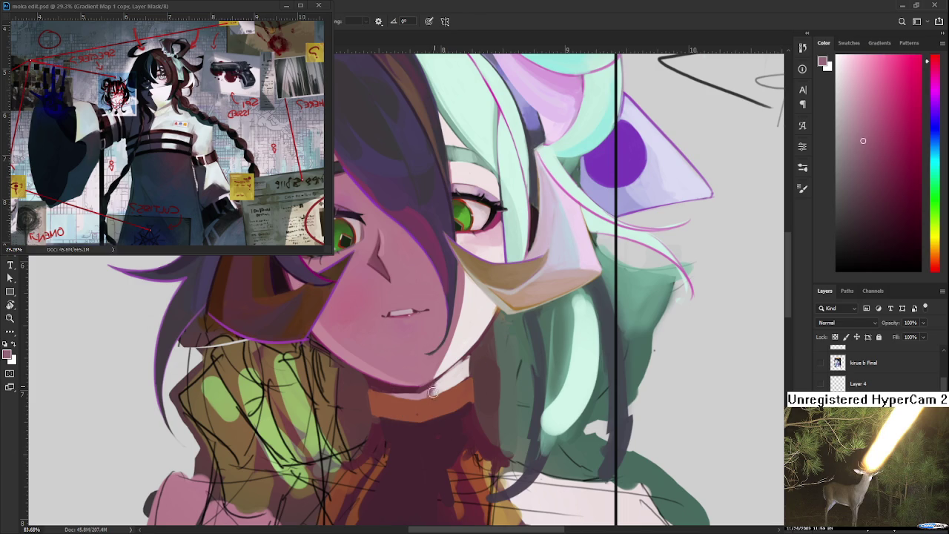
Sample mouth, collar and neck colours while repositioning the view on the face
{"action": "left_click_drag", "start_coordinate": [435, 381], "coordinate": [362, 367]}
{"action": "left_click", "coordinate": [362, 368], "text": "alt"}
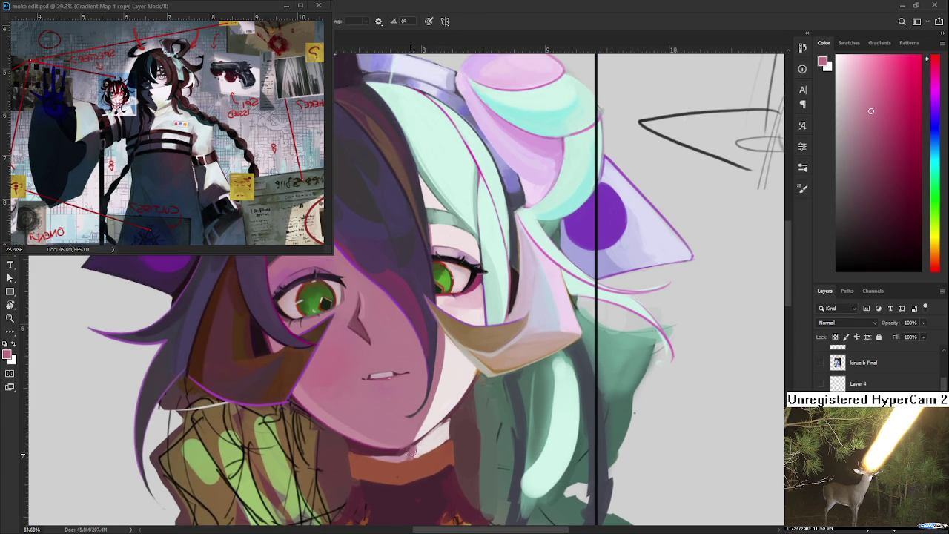
{"action": "left_click_drag", "start_coordinate": [410, 454], "coordinate": [417, 436]}
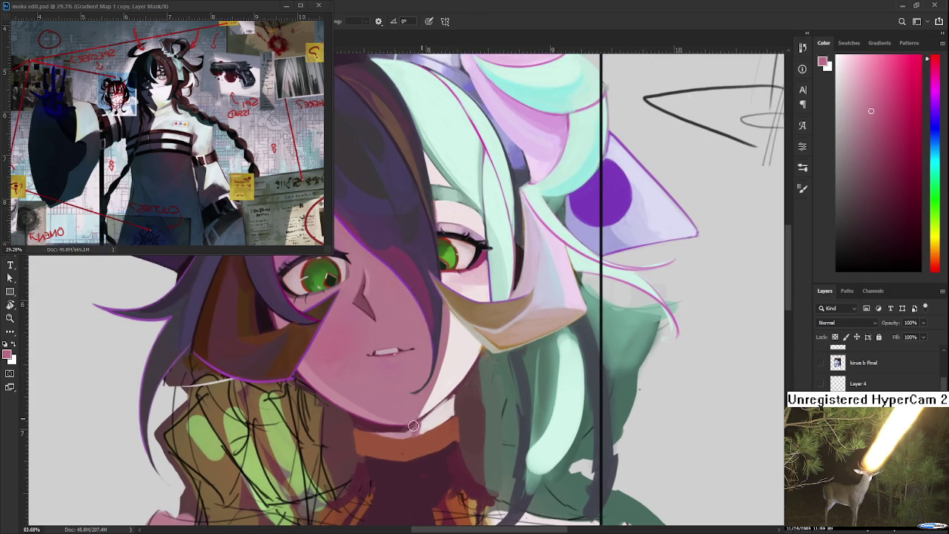
{"action": "left_click", "coordinate": [419, 430], "text": "alt"}
{"action": "left_click", "coordinate": [420, 433], "text": "alt"}
{"action": "left_click", "coordinate": [417, 426], "text": "alt"}
{"action": "left_click", "coordinate": [404, 448], "text": "alt"}
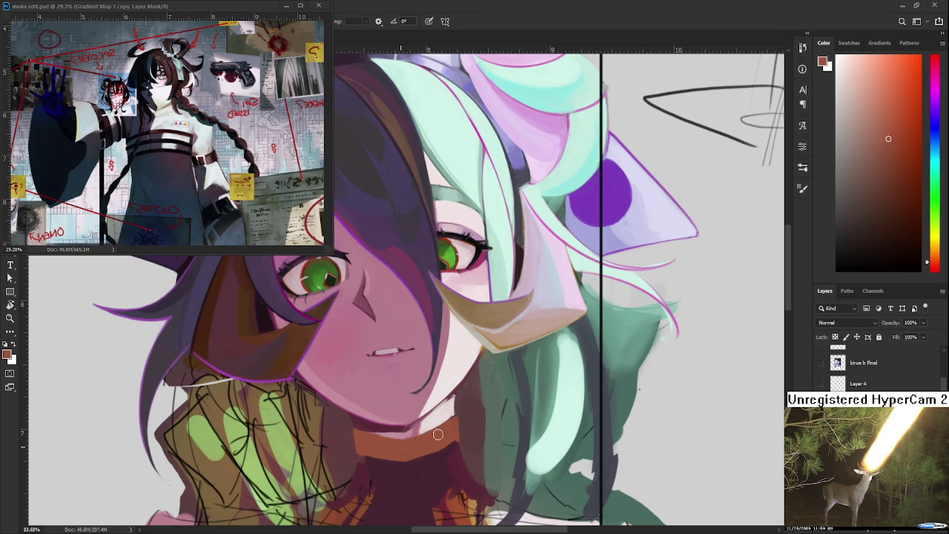
{"action": "left_click_drag", "start_coordinate": [376, 456], "coordinate": [390, 409]}
{"action": "left_click", "coordinate": [374, 384], "text": "alt"}
{"action": "left_click", "coordinate": [377, 380], "text": "alt"}
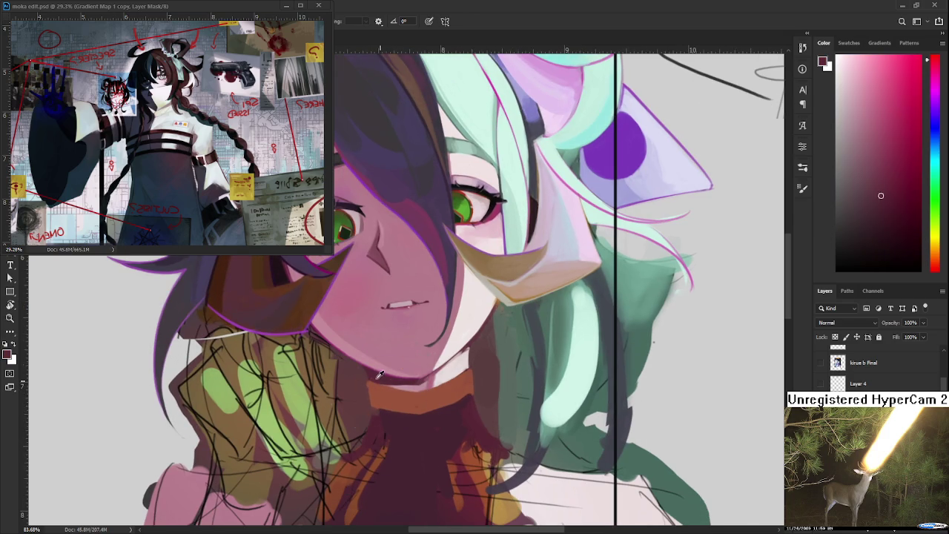
{"action": "left_click", "coordinate": [359, 393], "text": "alt"}
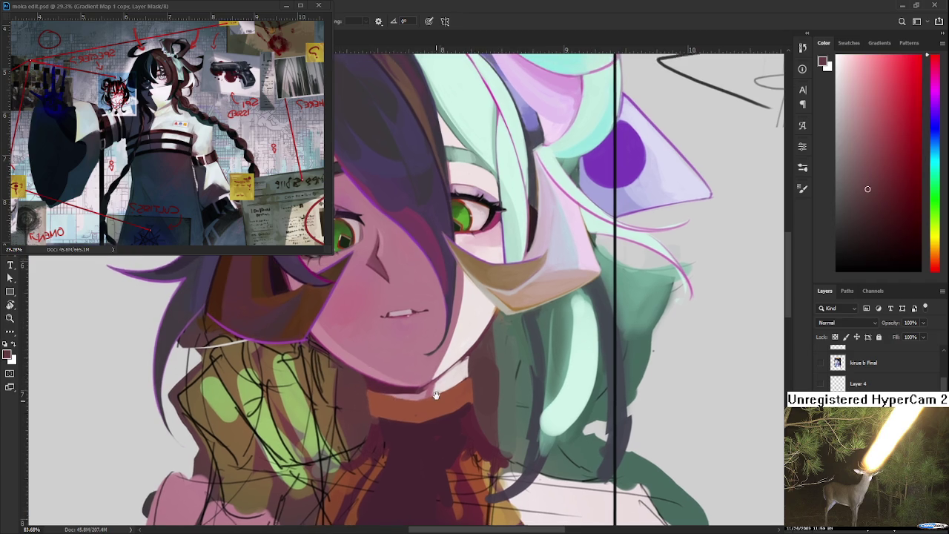
Make the pink more saturated and brush a darker shadow under the chin
{"action": "left_click_drag", "start_coordinate": [424, 380], "coordinate": [420, 408]}
{"action": "left_click", "coordinate": [404, 407], "text": "alt"}
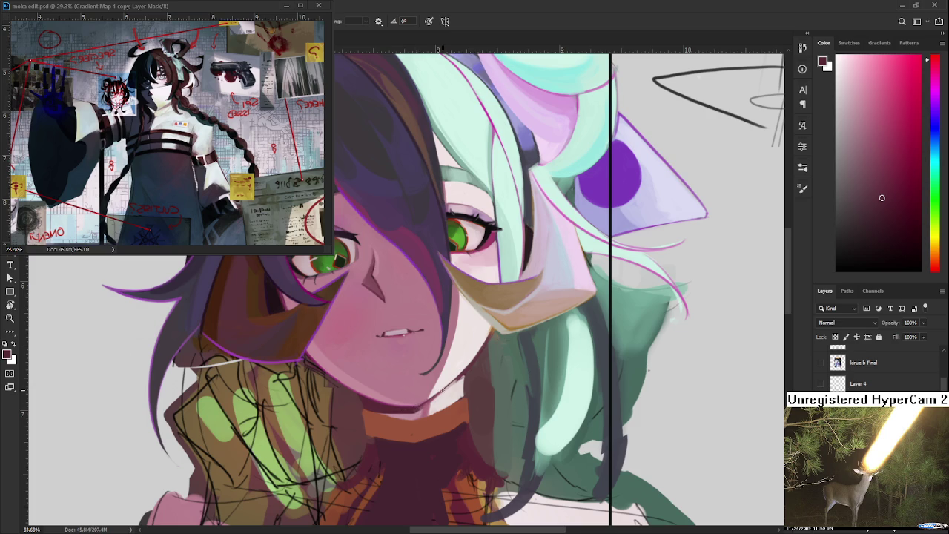
{"action": "left_click_drag", "start_coordinate": [390, 333], "coordinate": [398, 362]}
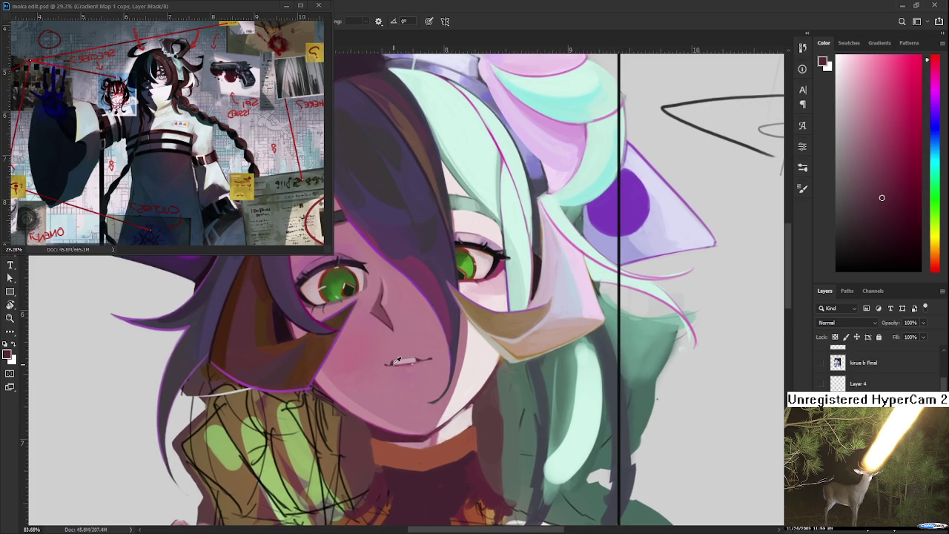
{"action": "left_click", "coordinate": [401, 430], "text": "alt"}
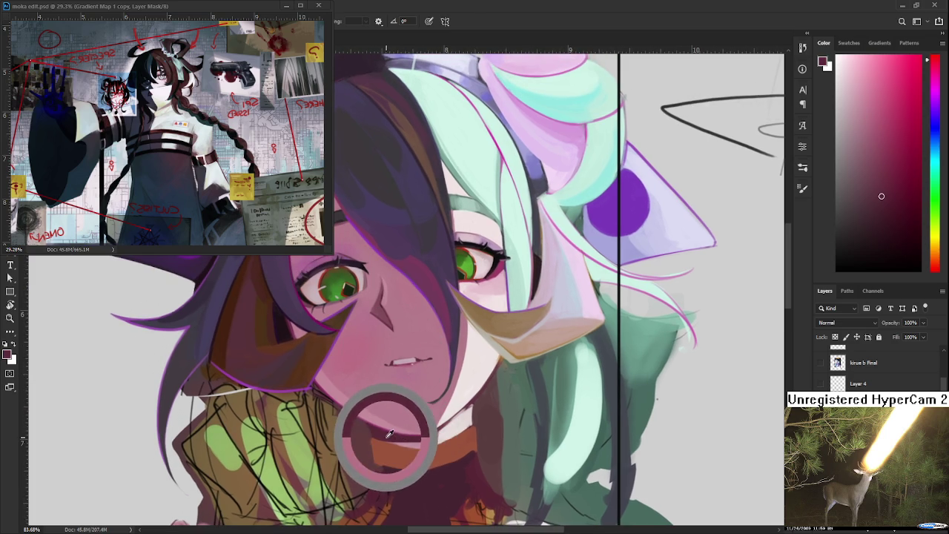
{"action": "left_click_drag", "start_coordinate": [401, 430], "coordinate": [387, 434]}
{"action": "left_click_drag", "start_coordinate": [875, 146], "coordinate": [886, 146]}
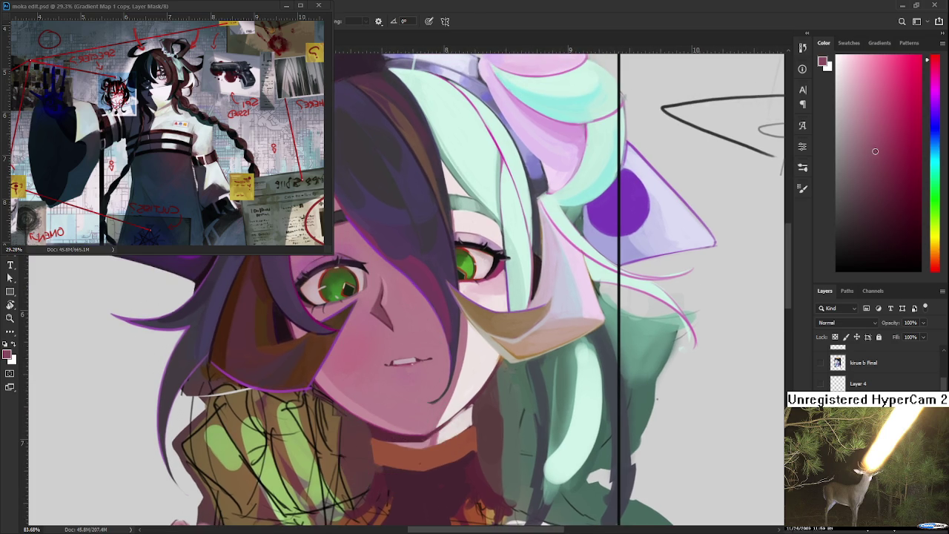
{"action": "left_click", "coordinate": [385, 435], "text": "alt"}
{"action": "left_click", "coordinate": [385, 436], "text": "alt"}
{"action": "left_click", "coordinate": [413, 439], "text": "alt"}
{"action": "left_click", "coordinate": [367, 425], "text": "alt"}
{"action": "left_click_drag", "start_coordinate": [366, 425], "coordinate": [400, 441]}
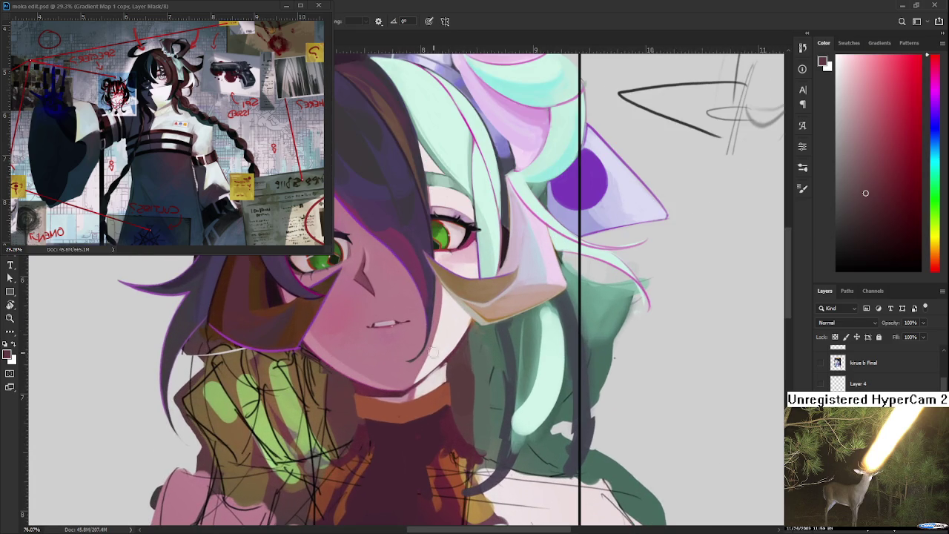
{"action": "left_click", "coordinate": [425, 386], "text": "alt"}
{"action": "left_click_drag", "start_coordinate": [442, 382], "coordinate": [427, 412]}
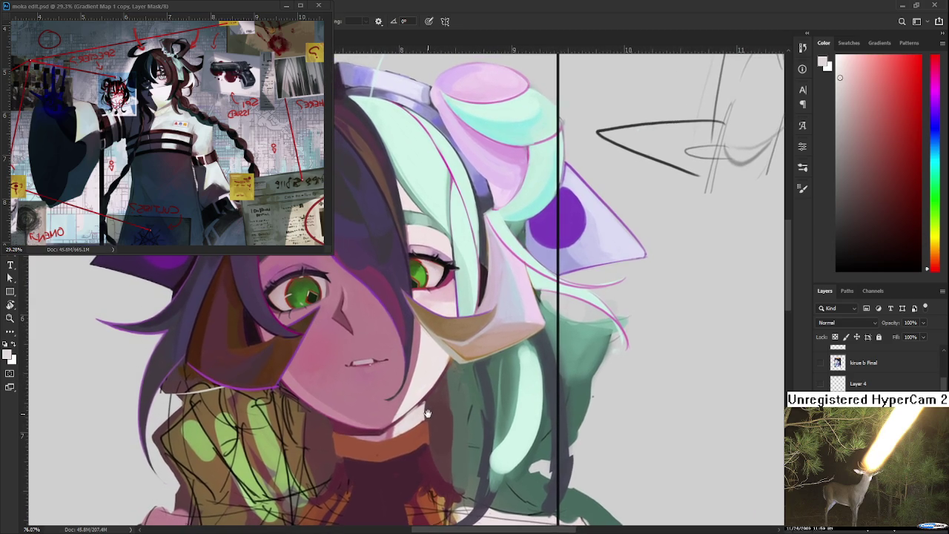
{"action": "left_click_drag", "start_coordinate": [427, 413], "coordinate": [442, 394]}
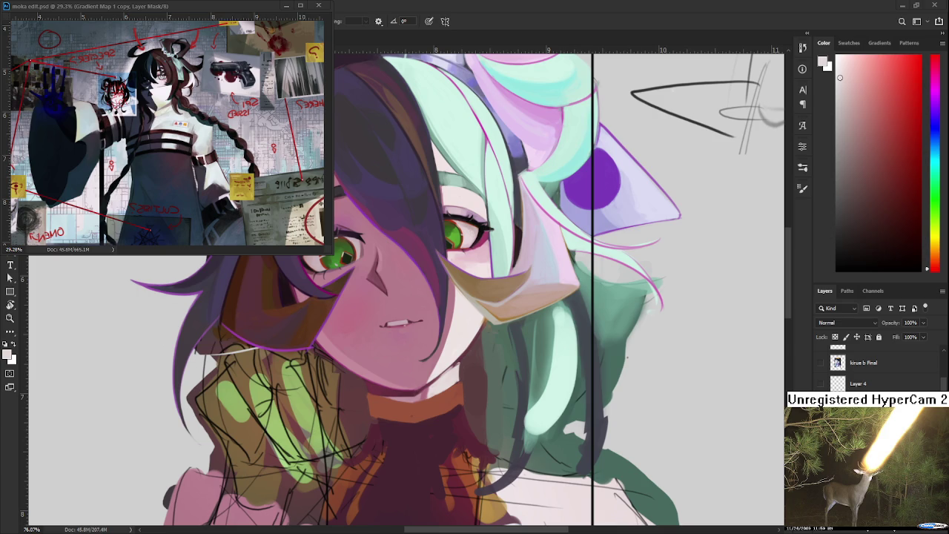
Tilt the view around the neck and sample orange-brown and tan from the collar
{"action": "scroll", "coordinate": [469, 410], "scroll_direction": "up", "scroll_amount": 2}
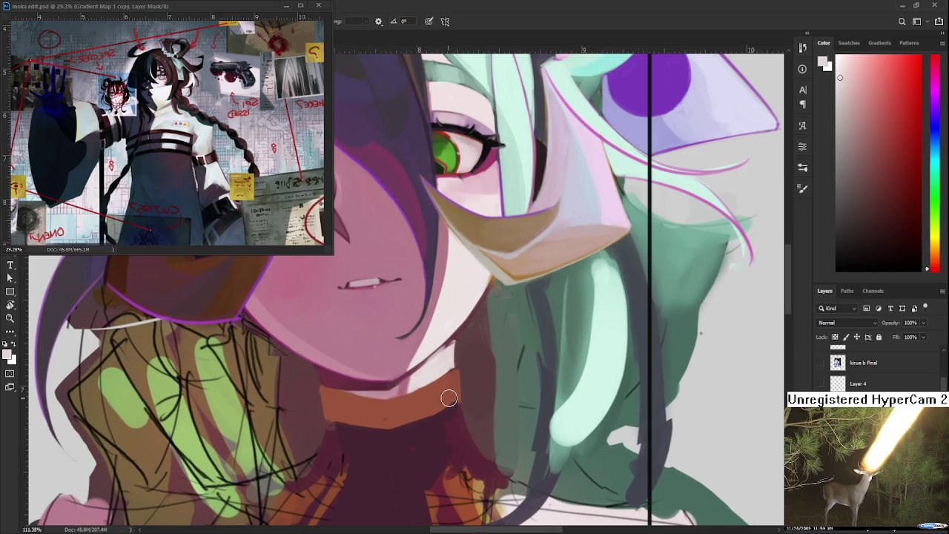
{"action": "mouse_move", "coordinate": [433, 393]}
{"action": "left_mouse_down"}
{"action": "mouse_move", "coordinate": [430, 356]}
{"action": "mouse_move", "coordinate": [486, 345]}
{"action": "mouse_move", "coordinate": [460, 350]}
{"action": "left_mouse_up"}
{"action": "left_click", "coordinate": [488, 414], "text": "alt"}
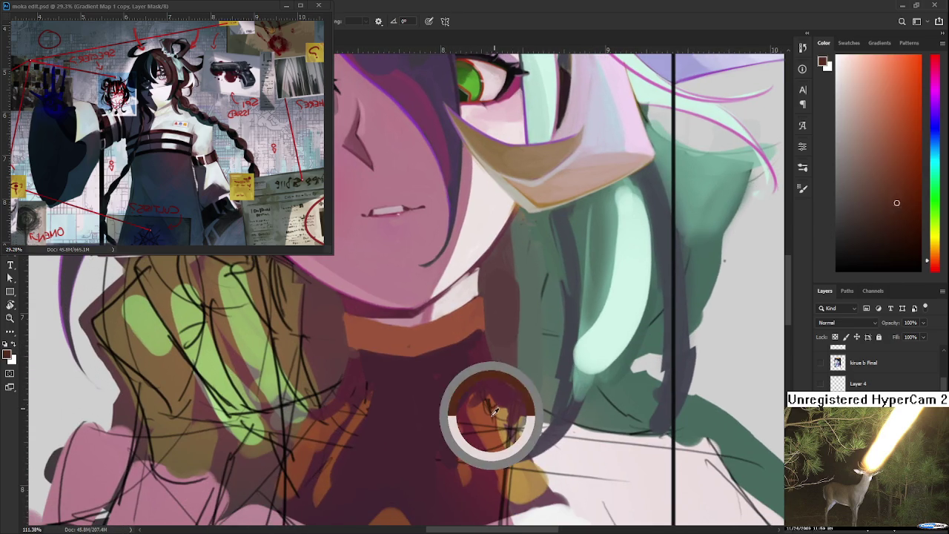
{"action": "key", "text": "r"}
{"action": "left_click_drag", "start_coordinate": [488, 414], "coordinate": [428, 400]}
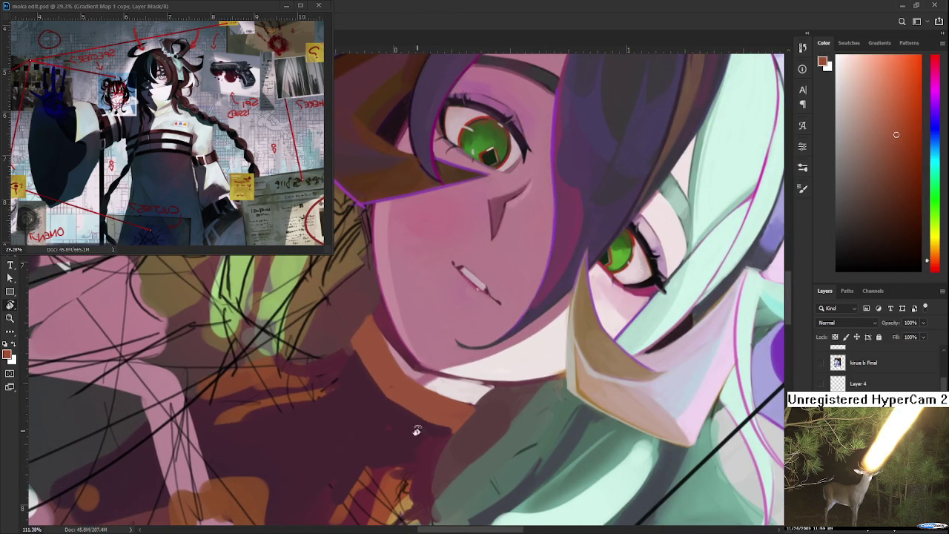
{"action": "left_click_drag", "start_coordinate": [418, 455], "coordinate": [373, 466]}
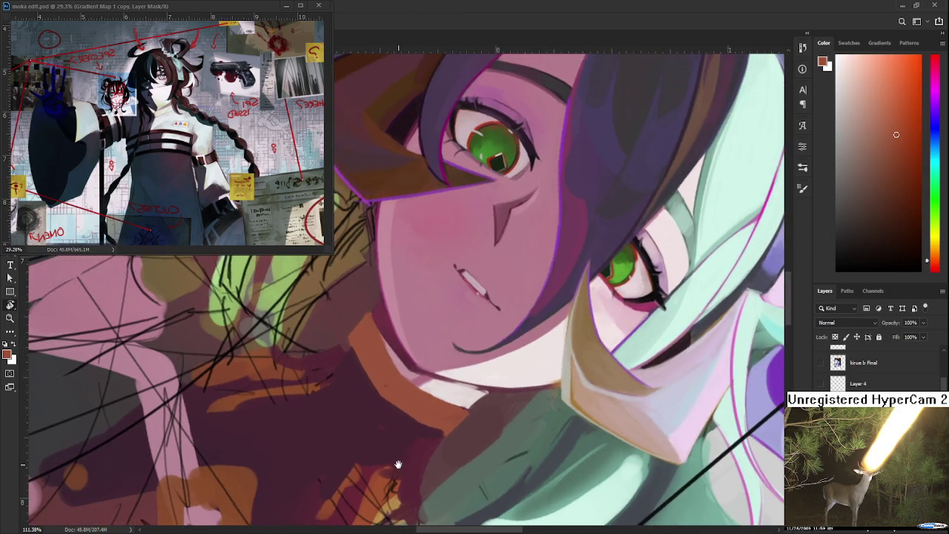
{"action": "left_click", "coordinate": [386, 442], "text": "alt"}
{"action": "scroll", "coordinate": [388, 408], "scroll_direction": "up", "scroll_amount": 3}
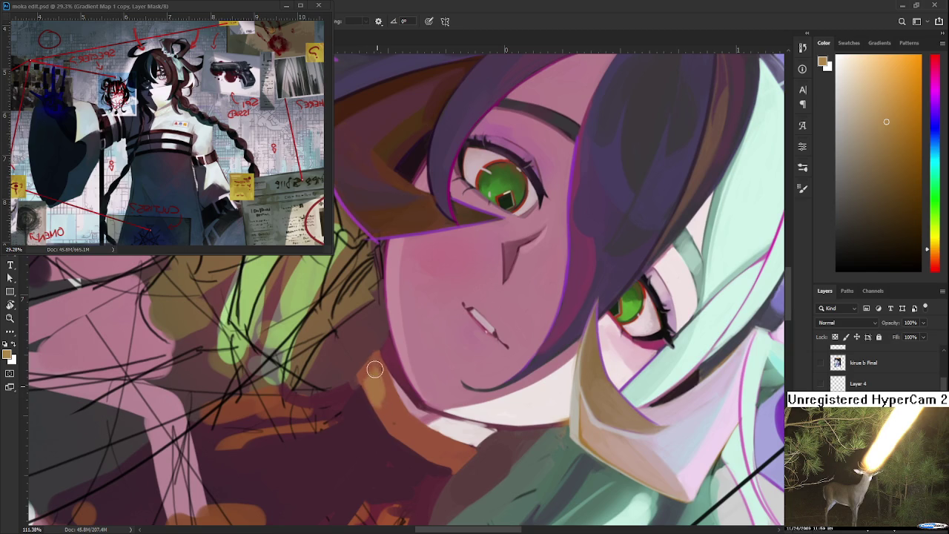
Sample reddish-brown and orange tones from the neck shadow and collar
{"action": "left_click", "coordinate": [376, 371], "text": "alt"}
{"action": "left_click", "coordinate": [381, 394], "text": "alt"}
{"action": "left_click", "coordinate": [368, 367], "text": "alt"}
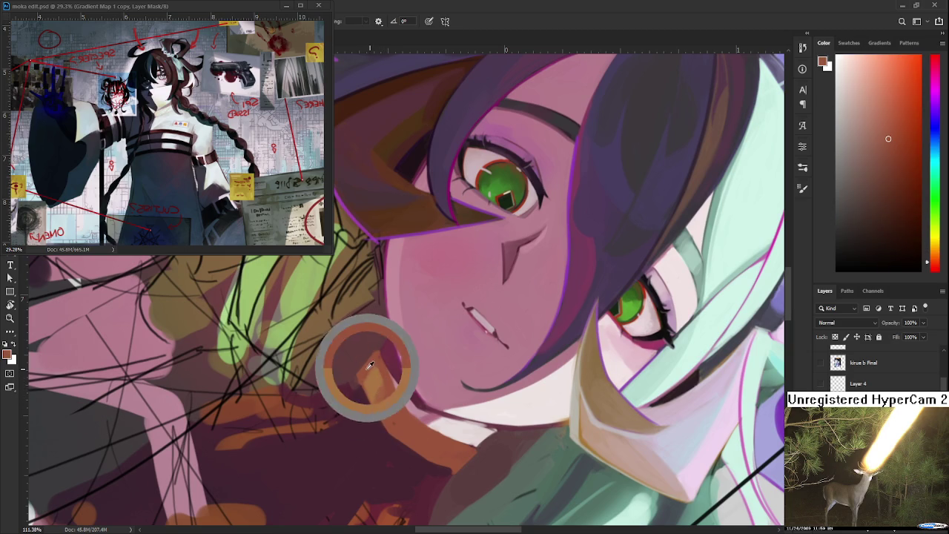
{"action": "left_click", "coordinate": [364, 372], "text": "alt"}
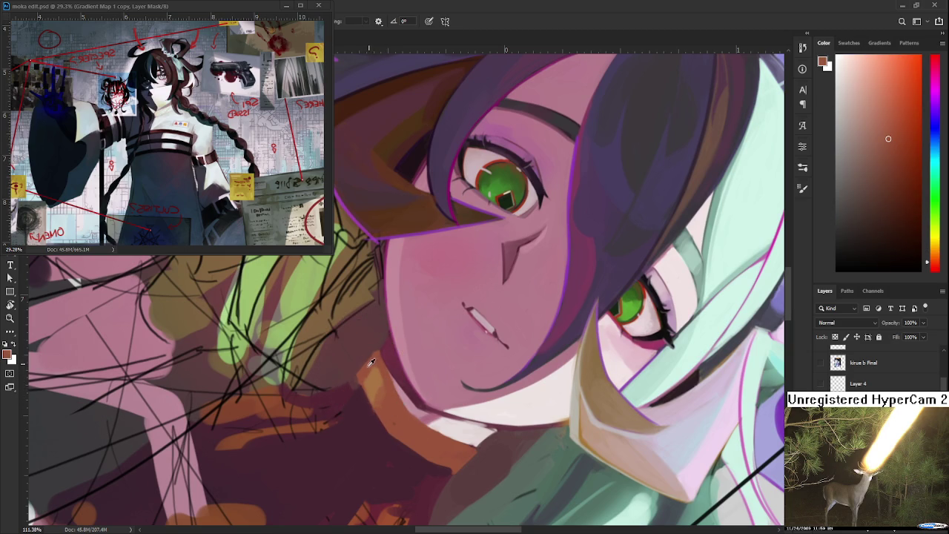
{"action": "left_click", "coordinate": [386, 413], "text": "alt"}
{"action": "left_click", "coordinate": [387, 375], "text": "alt"}
{"action": "left_click", "coordinate": [389, 376], "text": "alt"}
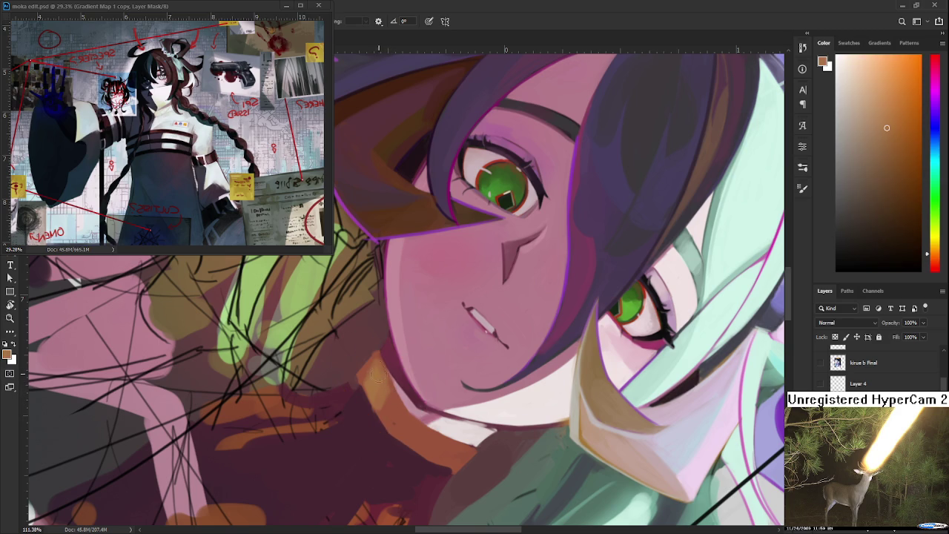
{"action": "left_click", "coordinate": [367, 367], "text": "alt"}
{"action": "left_click", "coordinate": [377, 374], "text": "alt"}
Rotate the view back upright to see the whole character
{"action": "key", "text": "r"}
{"action": "left_click_drag", "start_coordinate": [377, 374], "coordinate": [400, 348]}
{"action": "scroll", "coordinate": [454, 430], "scroll_direction": "down", "scroll_amount": 4}
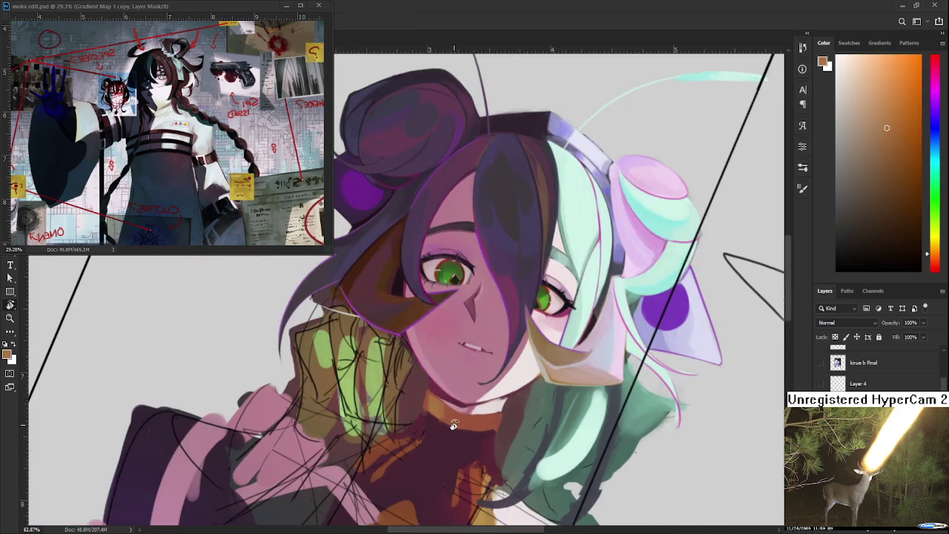
{"action": "scroll", "coordinate": [448, 422], "scroll_direction": "down", "scroll_amount": 2}
{"action": "left_click_drag", "start_coordinate": [447, 422], "coordinate": [505, 451]}
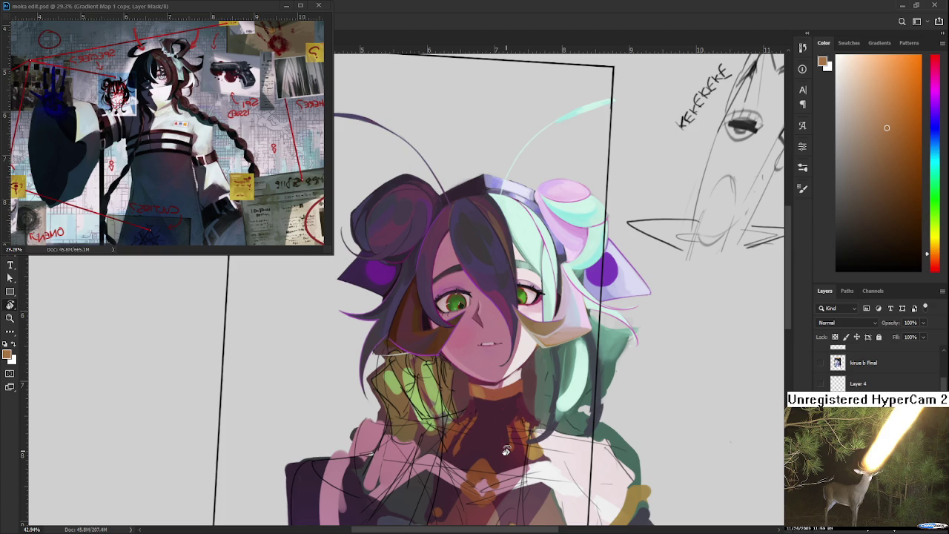
{"action": "scroll", "coordinate": [506, 445], "scroll_direction": "up", "scroll_amount": 3}
{"action": "scroll", "coordinate": [506, 387], "scroll_direction": "up", "scroll_amount": 3}
{"action": "scroll", "coordinate": [499, 373], "scroll_direction": "up", "scroll_amount": 3}
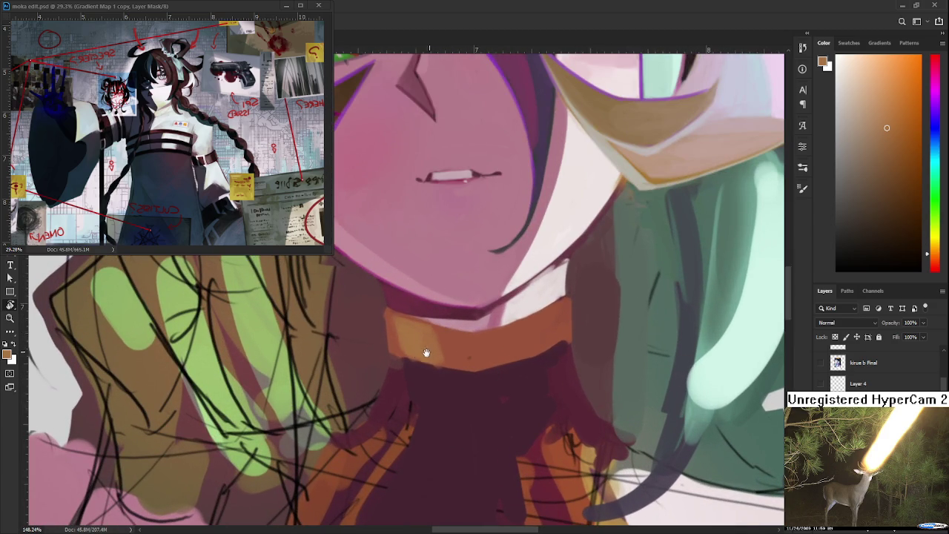
Centre the collar and sample its orange and the dark maroon beneath it
{"action": "left_click_drag", "start_coordinate": [428, 350], "coordinate": [339, 395]}
{"action": "left_click", "coordinate": [358, 393], "text": "alt"}
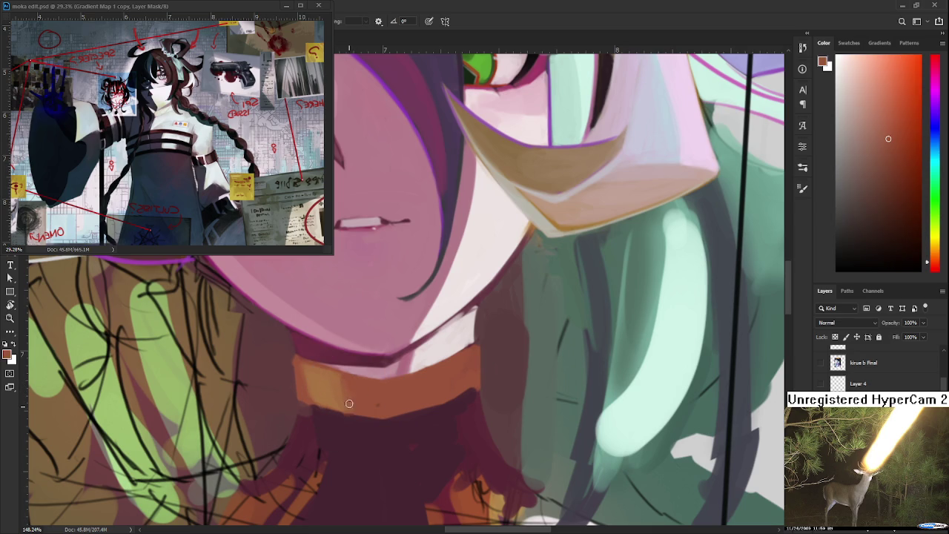
{"action": "left_click", "coordinate": [349, 403], "text": "alt"}
{"action": "left_click", "coordinate": [356, 405], "text": "alt"}
{"action": "left_click", "coordinate": [340, 415], "text": "alt"}
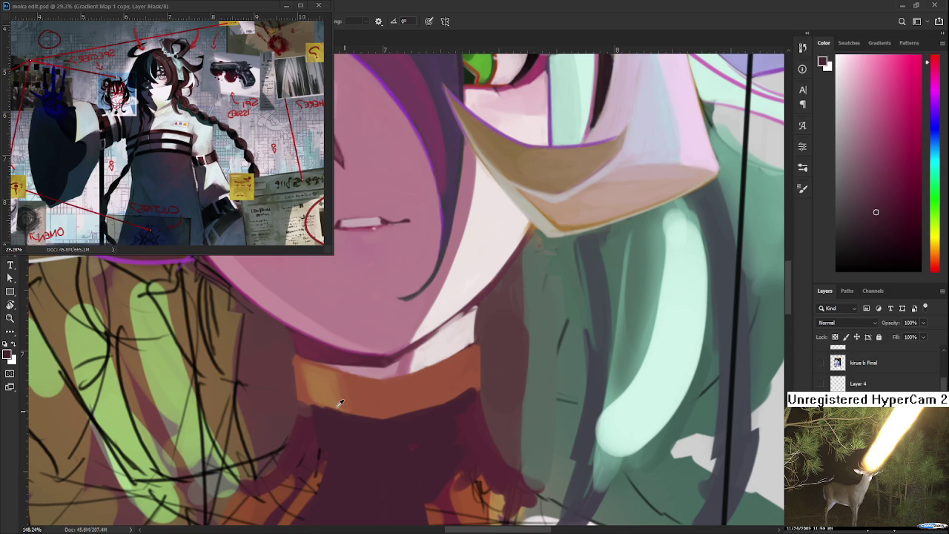
{"action": "left_click", "coordinate": [327, 406], "text": "alt"}
{"action": "left_click", "coordinate": [351, 414], "text": "alt"}
{"action": "left_click", "coordinate": [347, 411], "text": "alt"}
{"action": "left_click", "coordinate": [350, 397], "text": "alt"}
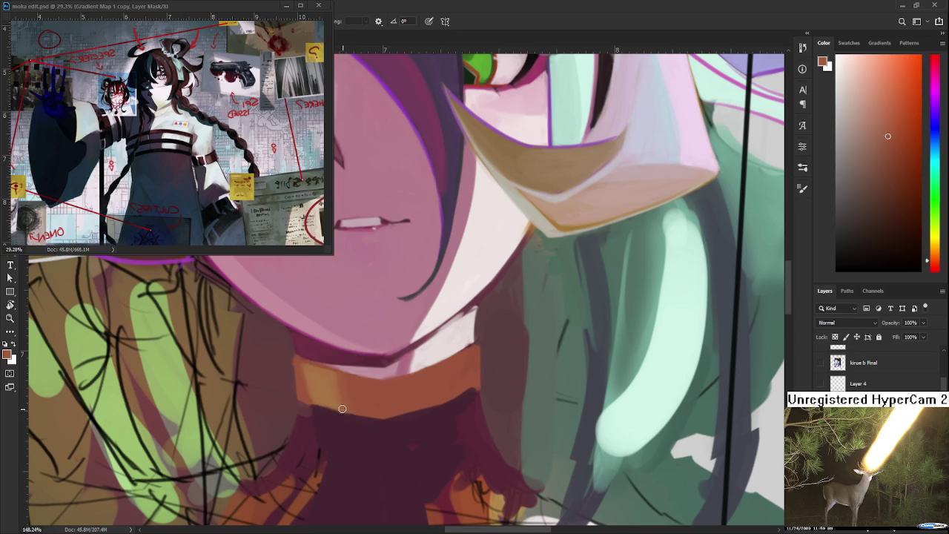
{"action": "left_click", "coordinate": [340, 405], "text": "alt"}
{"action": "left_click", "coordinate": [348, 389], "text": "alt"}
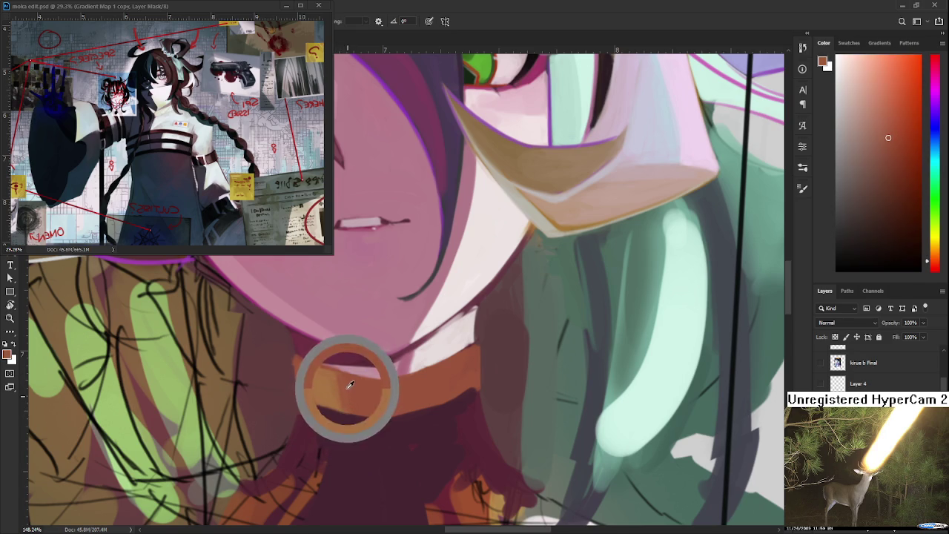
Pick up the collar's brighter orange, then darker red-browns and the dark red underneath
{"action": "left_click", "coordinate": [336, 382], "text": "alt"}
{"action": "left_click", "coordinate": [354, 408], "text": "alt"}
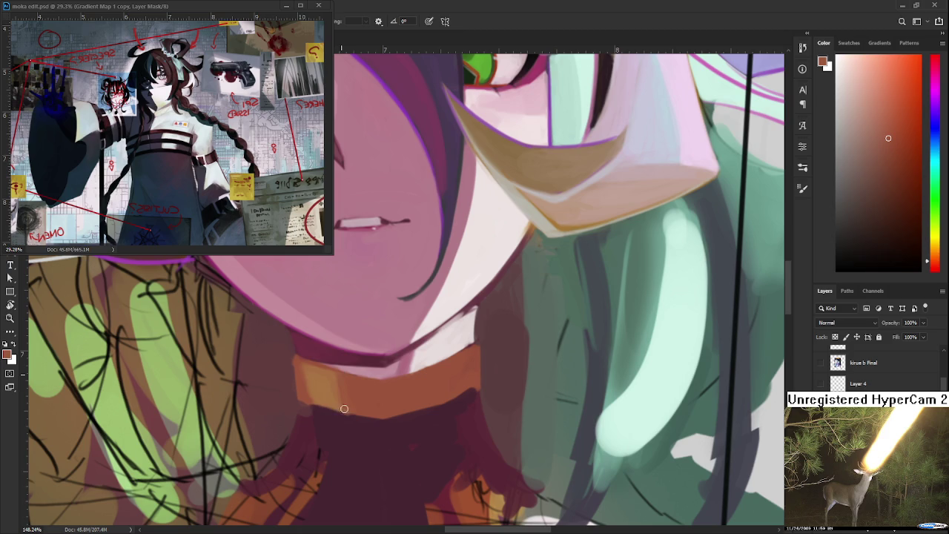
{"action": "left_click", "coordinate": [353, 407], "text": "alt"}
{"action": "left_click", "coordinate": [352, 407], "text": "alt"}
{"action": "left_click", "coordinate": [354, 409], "text": "alt"}
{"action": "left_click", "coordinate": [350, 418], "text": "alt"}
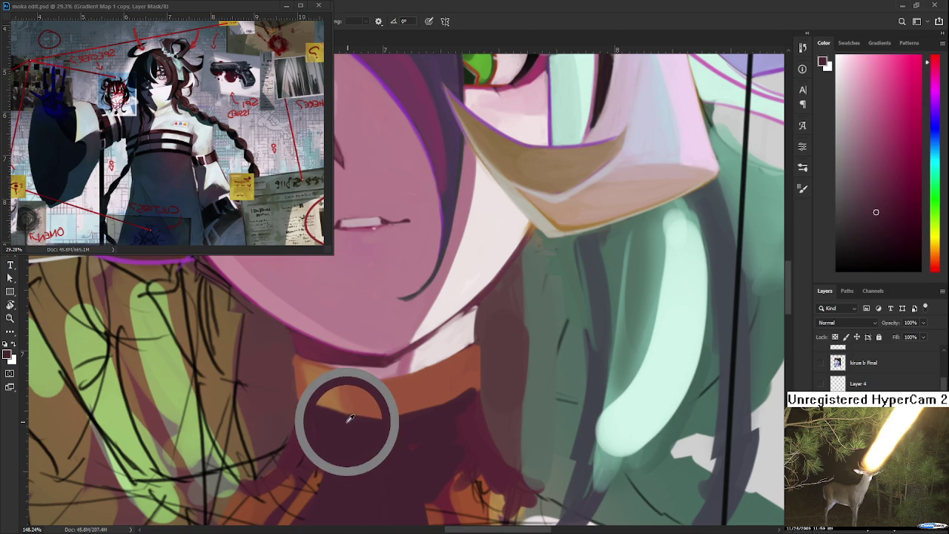
{"action": "left_click", "coordinate": [346, 418], "text": "alt"}
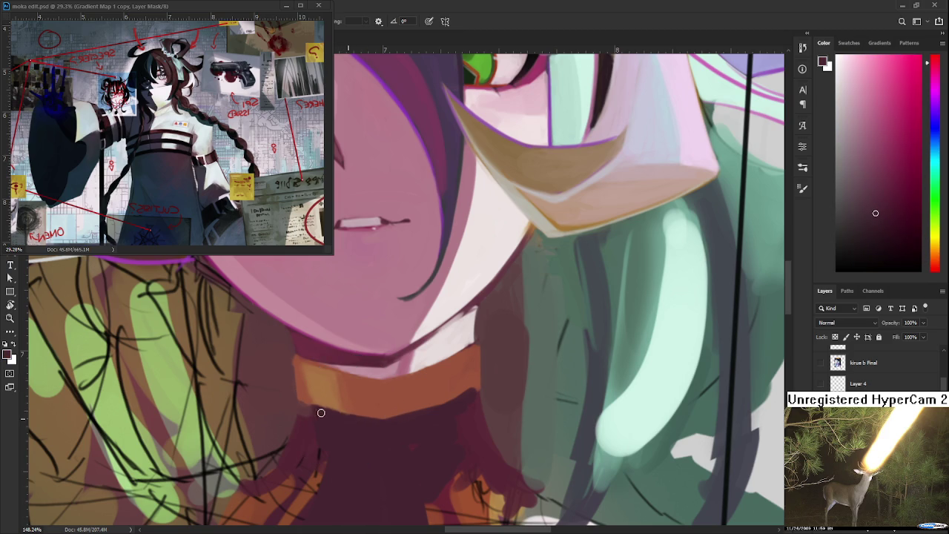
{"action": "left_click", "coordinate": [326, 393], "text": "alt"}
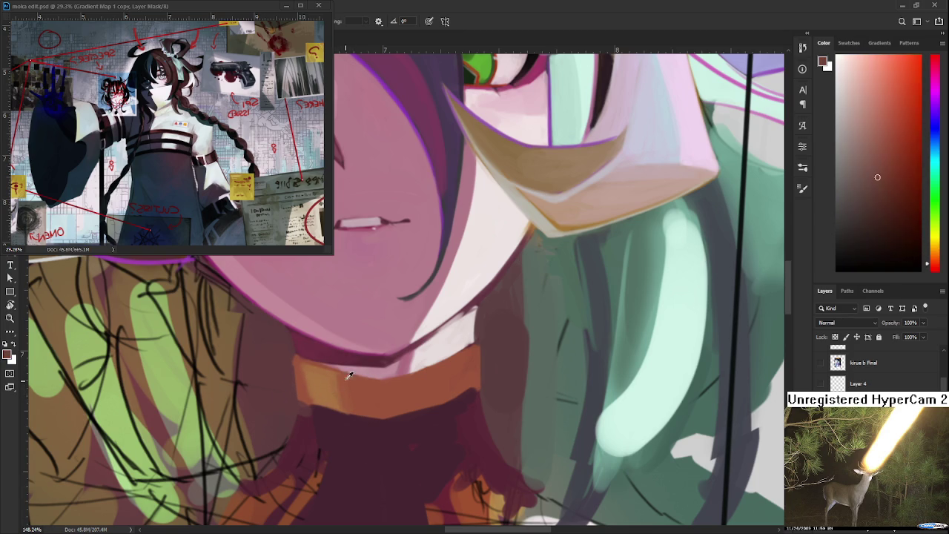
{"action": "left_click", "coordinate": [330, 390], "text": "alt"}
Alternate dark maroon-red and orange-brown samples along the collar's left edge
{"action": "left_click", "coordinate": [297, 382], "text": "alt"}
{"action": "left_click", "coordinate": [289, 380], "text": "alt"}
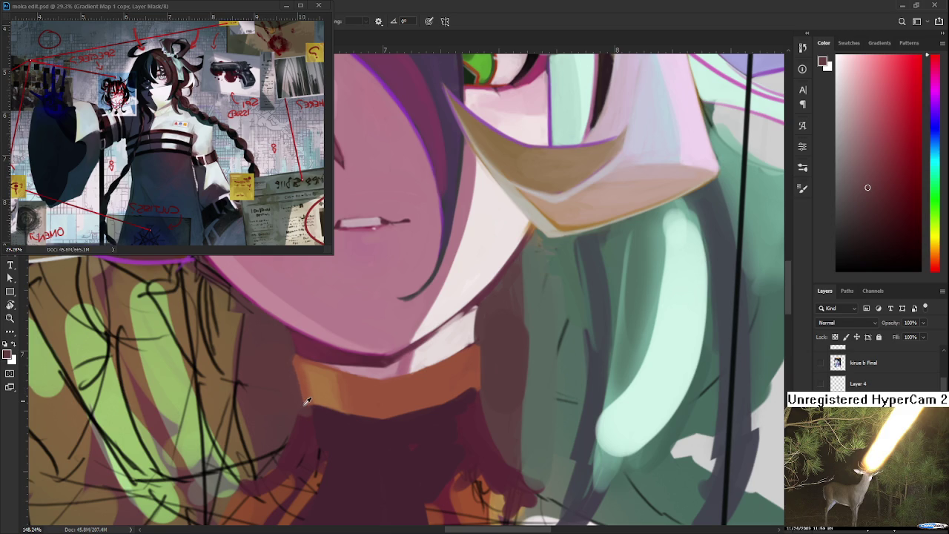
{"action": "left_click", "coordinate": [313, 395], "text": "alt"}
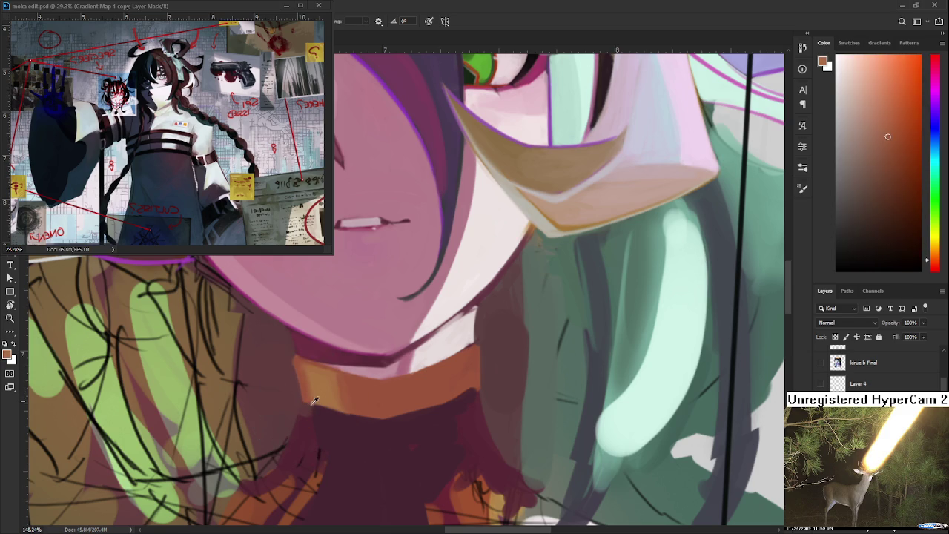
{"action": "left_click", "coordinate": [307, 405], "text": "alt"}
{"action": "left_click", "coordinate": [305, 405], "text": "alt"}
{"action": "left_click", "coordinate": [293, 387], "text": "alt"}
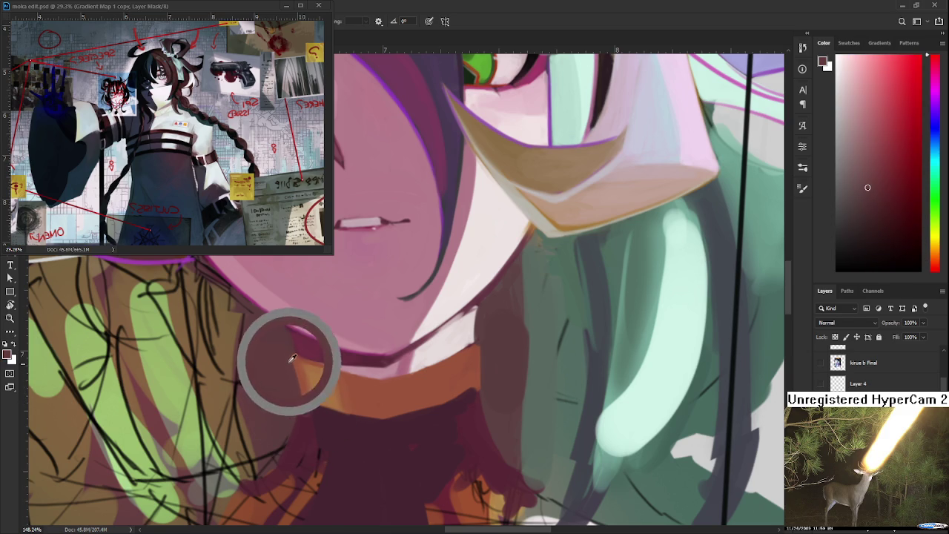
{"action": "left_click", "coordinate": [310, 393], "text": "alt"}
{"action": "left_click", "coordinate": [308, 390], "text": "alt"}
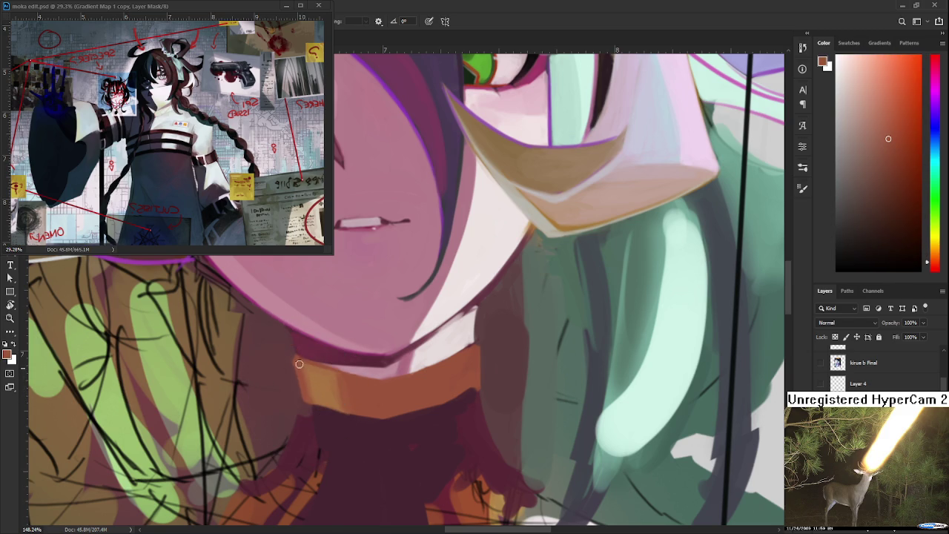
{"action": "left_click", "coordinate": [301, 364], "text": "alt"}
Refine the collar orange and redder tones, sampling while moving along the band
{"action": "left_click", "coordinate": [339, 380], "text": "alt"}
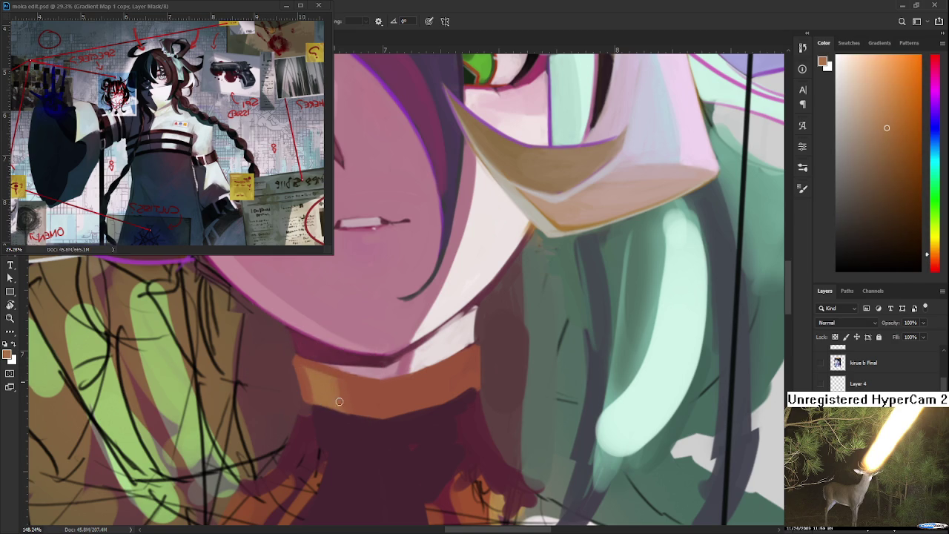
{"action": "left_click", "coordinate": [308, 378], "text": "alt"}
{"action": "left_click", "coordinate": [300, 361], "text": "alt"}
{"action": "left_click", "coordinate": [342, 371], "text": "alt"}
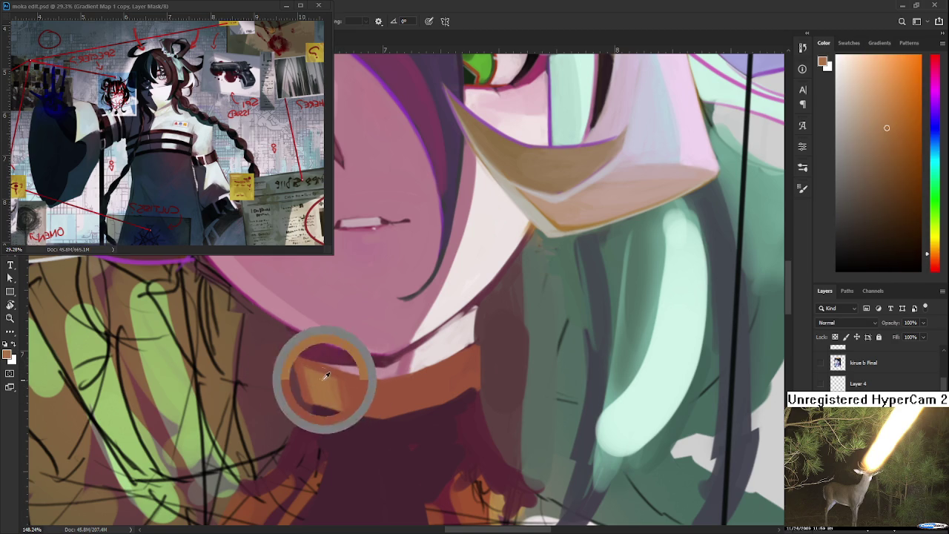
{"action": "left_click", "coordinate": [340, 407], "text": "alt"}
{"action": "left_click", "coordinate": [338, 390], "text": "alt"}
{"action": "left_click", "coordinate": [342, 387], "text": "alt"}
{"action": "left_click", "coordinate": [348, 401], "text": "alt"}
{"action": "left_click", "coordinate": [345, 391], "text": "alt"}
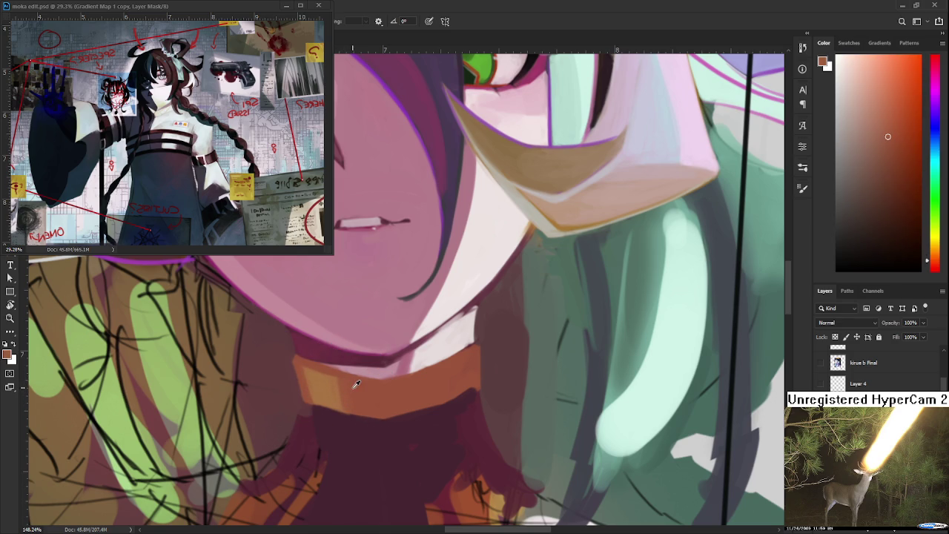
{"action": "mouse_move", "coordinate": [350, 378]}
{"action": "left_mouse_down"}
{"action": "mouse_move", "coordinate": [341, 368]}
{"action": "mouse_move", "coordinate": [377, 435]}
{"action": "mouse_move", "coordinate": [345, 384]}
{"action": "mouse_move", "coordinate": [340, 398]}
{"action": "left_mouse_up"}
Take orange-brown and darker reddish-brown samples, then tilt the canvas view counterclockwise
{"action": "left_click", "coordinate": [319, 377], "text": "alt"}
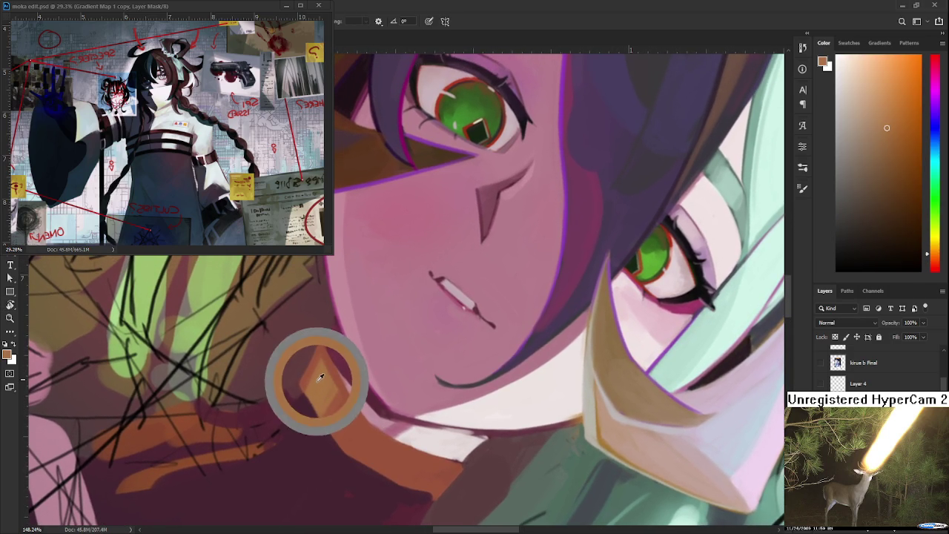
{"action": "left_click", "coordinate": [332, 363], "text": "alt"}
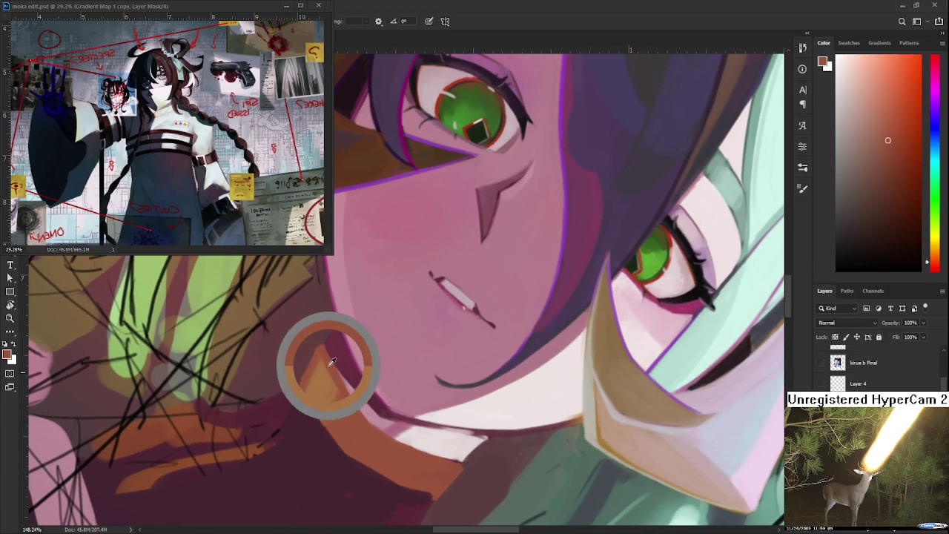
{"action": "left_click", "coordinate": [338, 367], "text": "alt"}
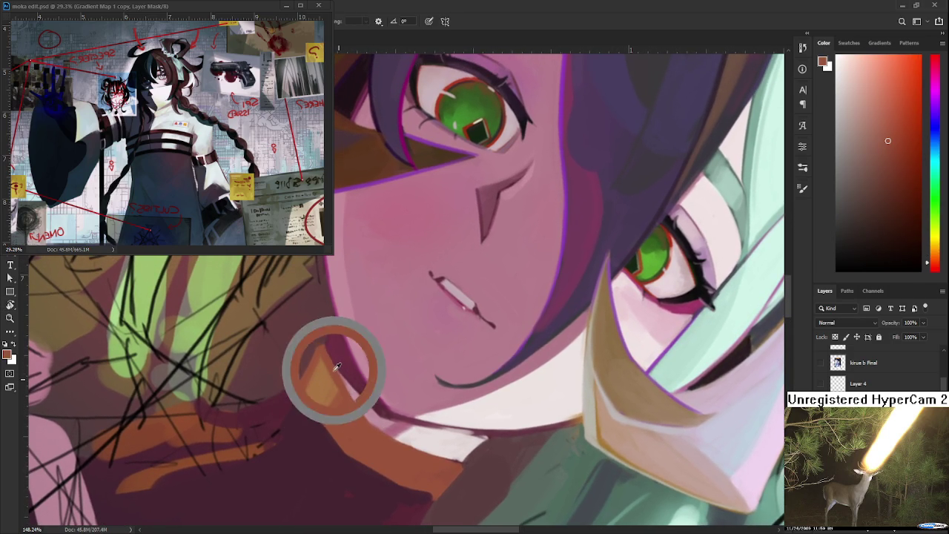
{"action": "left_click", "coordinate": [326, 411], "text": "alt"}
{"action": "left_click", "coordinate": [317, 395], "text": "alt"}
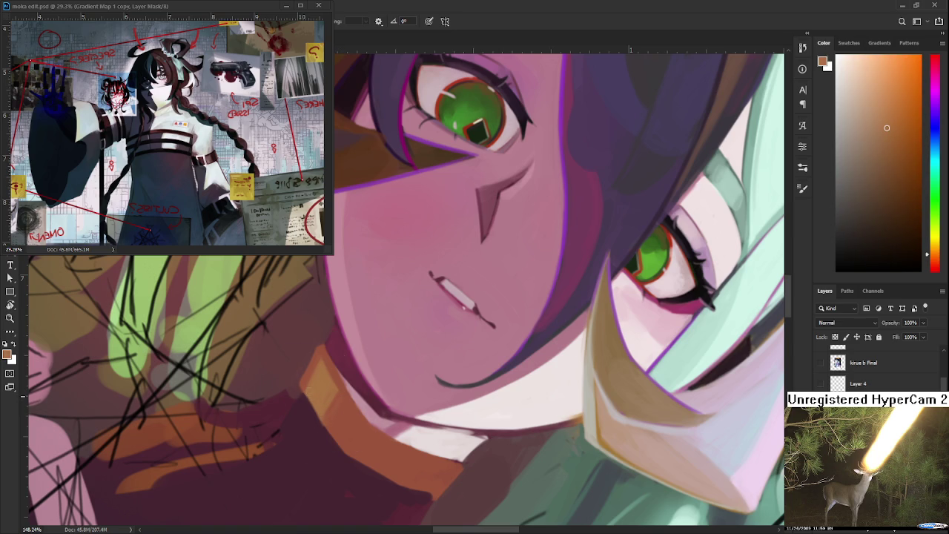
{"action": "left_click", "coordinate": [316, 391], "text": "alt"}
{"action": "key", "text": "r"}
{"action": "left_click_drag", "start_coordinate": [345, 432], "coordinate": [386, 475]}
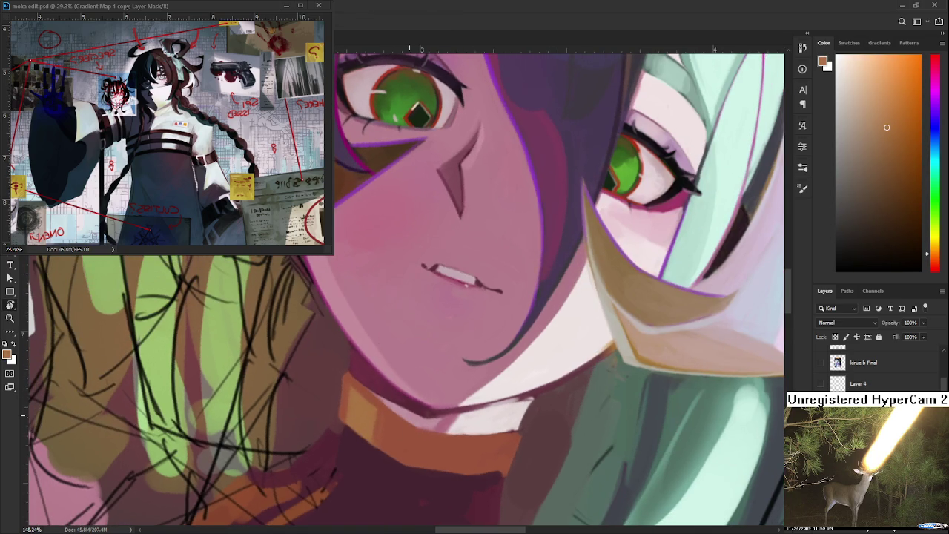
{"action": "scroll", "coordinate": [413, 410], "scroll_direction": "down", "scroll_amount": 3}
{"action": "scroll", "coordinate": [413, 409], "scroll_direction": "down", "scroll_amount": 3}
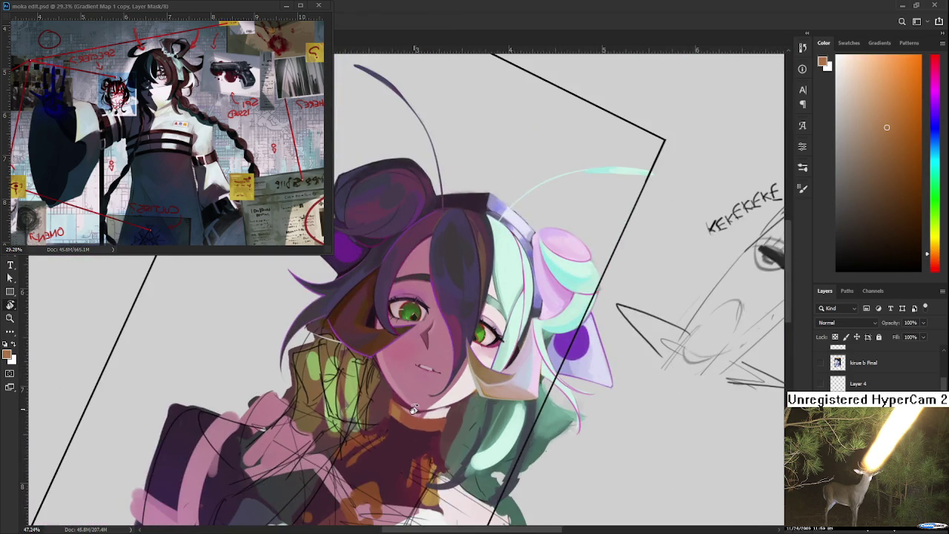
{"action": "scroll", "coordinate": [414, 409], "scroll_direction": "up", "scroll_amount": 4}
{"action": "left_click_drag", "start_coordinate": [413, 409], "coordinate": [371, 393]}
{"action": "scroll", "coordinate": [413, 410], "scroll_direction": "up", "scroll_amount": 2}
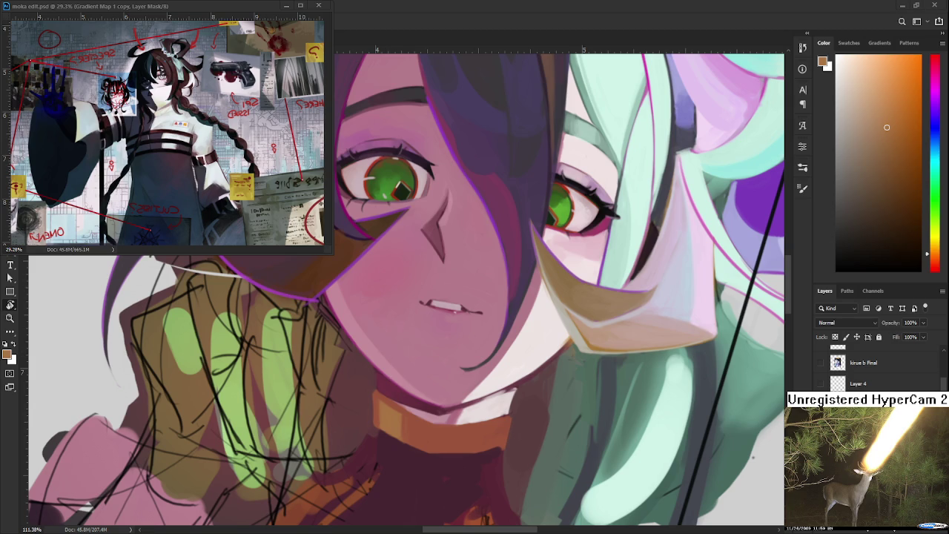
{"action": "scroll", "coordinate": [421, 406], "scroll_direction": "down", "scroll_amount": 3}
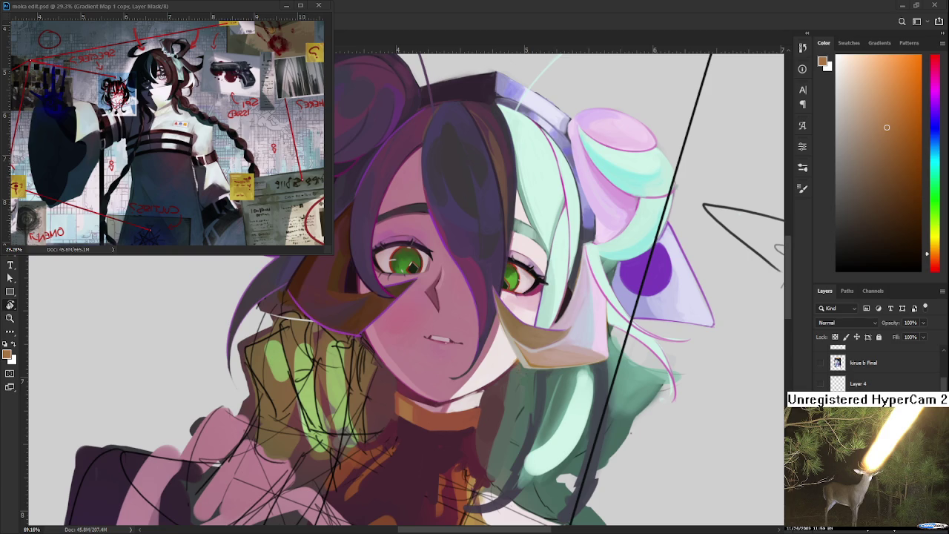
{"action": "scroll", "coordinate": [434, 401], "scroll_direction": "up", "scroll_amount": 3}
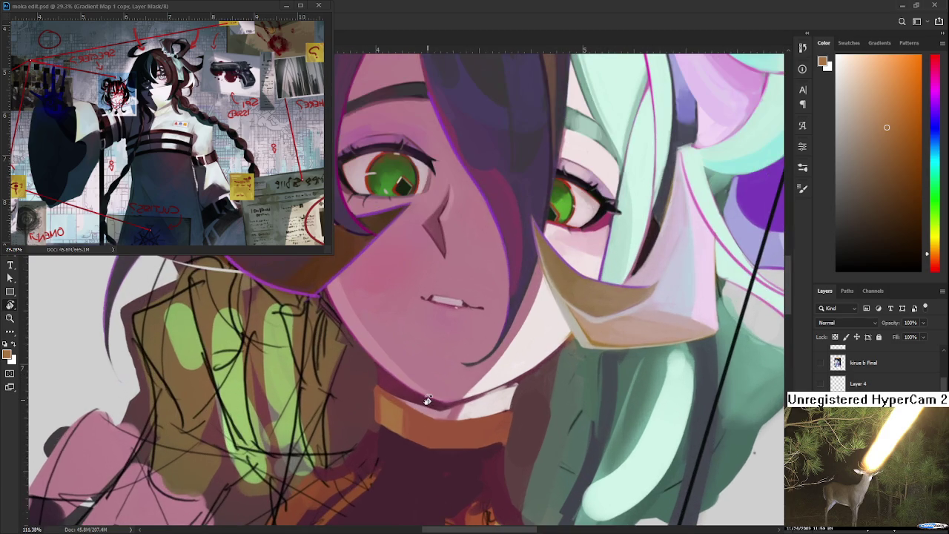
{"action": "left_click_drag", "start_coordinate": [405, 423], "coordinate": [271, 444]}
{"action": "left_click", "coordinate": [271, 439], "text": "alt"}
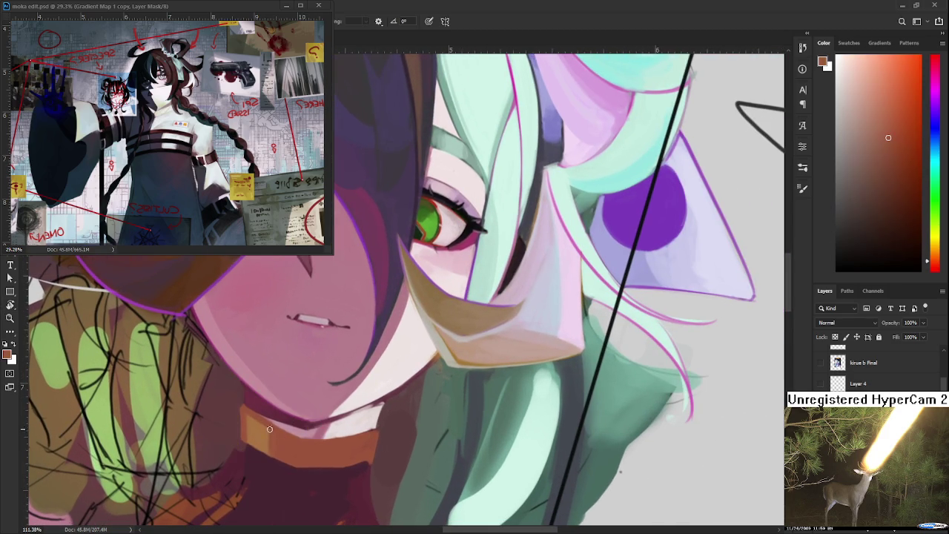
{"action": "left_click", "coordinate": [255, 420], "text": "alt"}
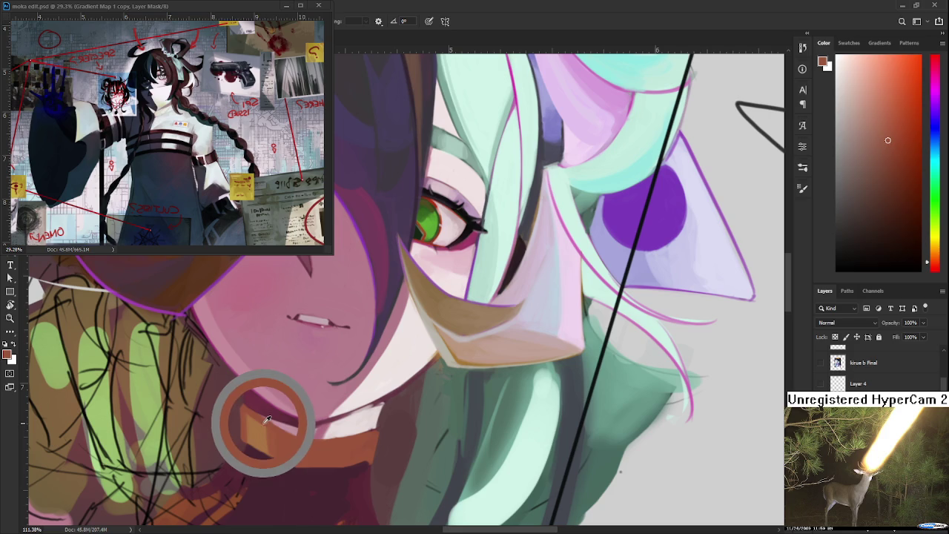
{"action": "left_click", "coordinate": [261, 430], "text": "alt"}
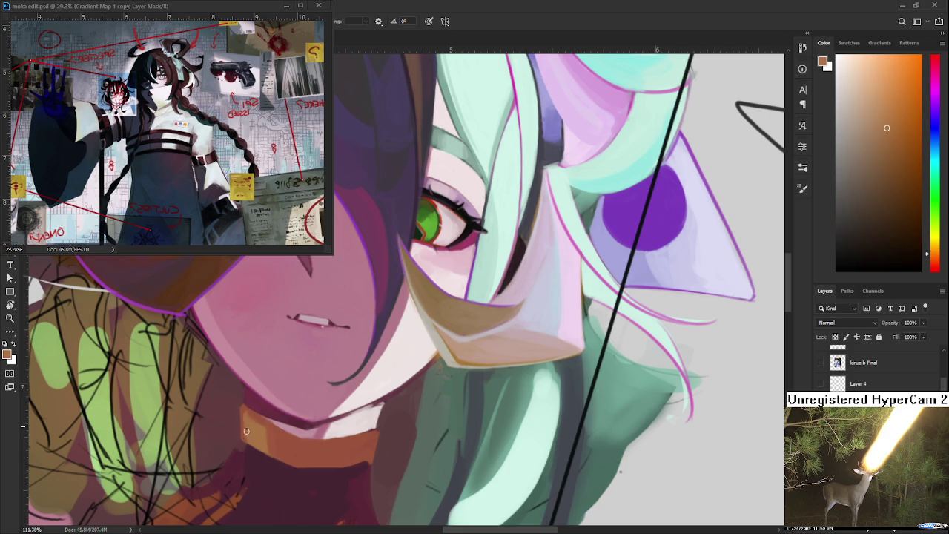
{"action": "left_click", "coordinate": [261, 433], "text": "alt"}
{"action": "left_click", "coordinate": [247, 418], "text": "alt"}
{"action": "left_click", "coordinate": [271, 421], "text": "alt"}
{"action": "left_click", "coordinate": [258, 431], "text": "alt"}
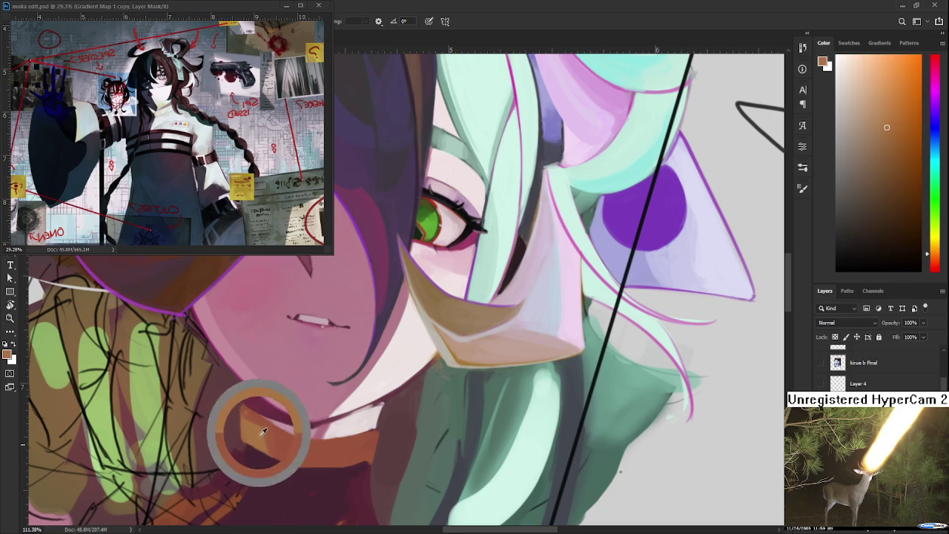
{"action": "left_click", "coordinate": [273, 437], "text": "alt"}
{"action": "left_click", "coordinate": [269, 445], "text": "alt"}
{"action": "left_click", "coordinate": [273, 448], "text": "alt"}
{"action": "left_click", "coordinate": [277, 445], "text": "alt"}
{"action": "left_click", "coordinate": [272, 443], "text": "alt"}
{"action": "left_click", "coordinate": [268, 442], "text": "alt"}
{"action": "left_click", "coordinate": [263, 440], "text": "alt"}
{"action": "left_click", "coordinate": [262, 459], "text": "alt"}
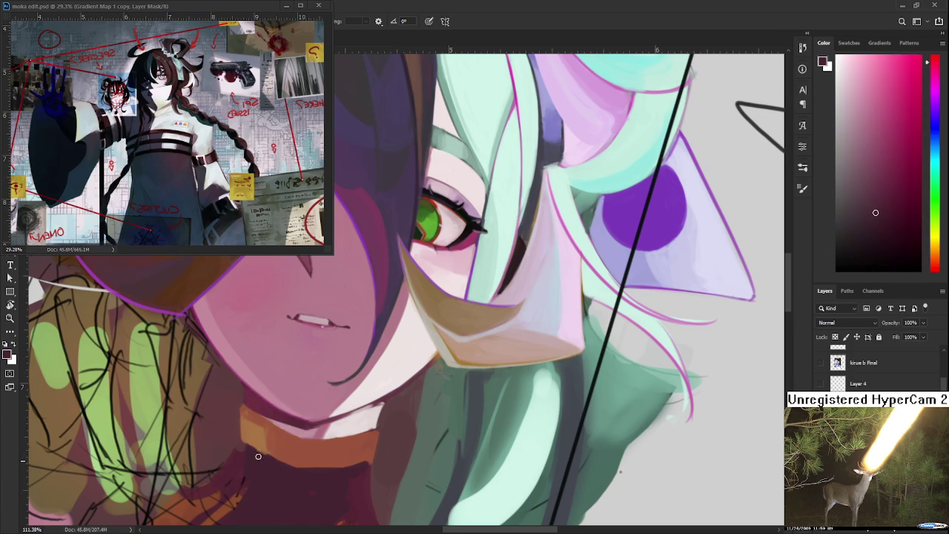
{"action": "left_click", "coordinate": [273, 448], "text": "alt"}
{"action": "left_click", "coordinate": [286, 451], "text": "alt"}
{"action": "left_click", "coordinate": [265, 444], "text": "alt"}
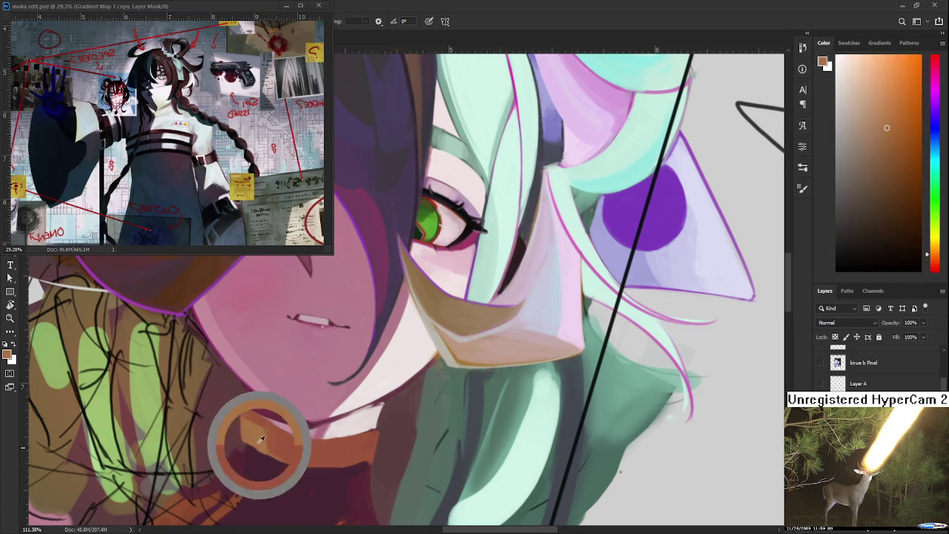
{"action": "scroll", "coordinate": [323, 286], "scroll_direction": "down", "scroll_amount": 6}
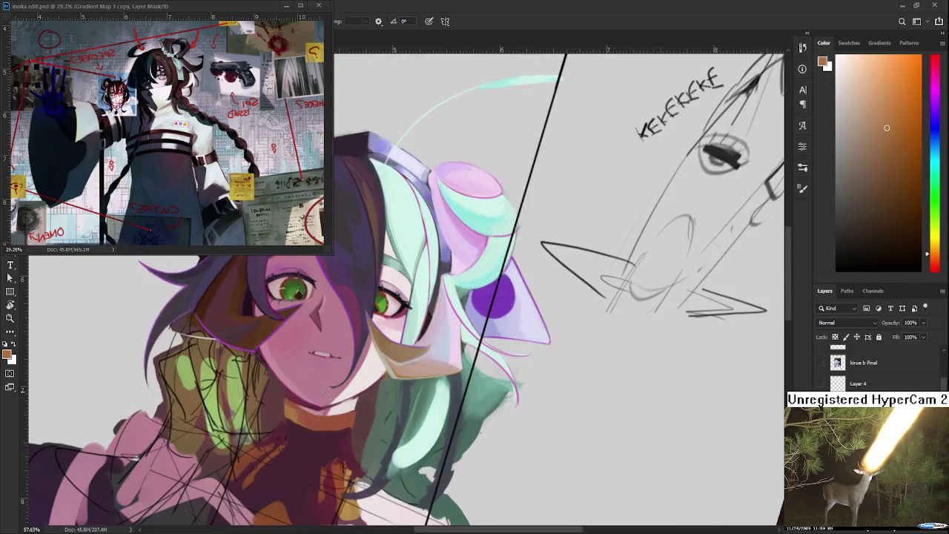
{"action": "left_click_drag", "start_coordinate": [323, 285], "coordinate": [330, 385]}
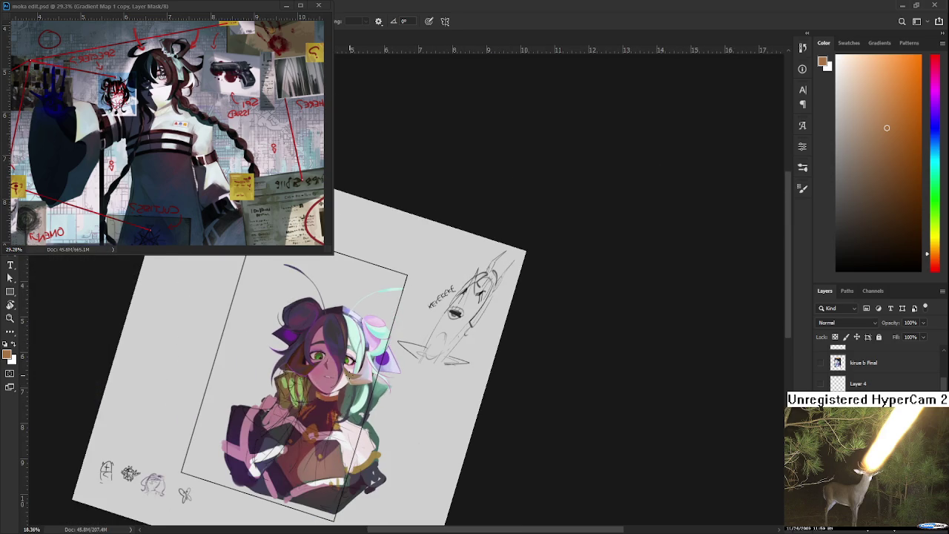
{"action": "scroll", "coordinate": [331, 407], "scroll_direction": "up", "scroll_amount": 2}
{"action": "scroll", "coordinate": [331, 408], "scroll_direction": "up", "scroll_amount": 2}
{"action": "scroll", "coordinate": [331, 407], "scroll_direction": "up", "scroll_amount": 1}
{"action": "scroll", "coordinate": [330, 404], "scroll_direction": "up", "scroll_amount": 1}
{"action": "scroll", "coordinate": [329, 403], "scroll_direction": "up", "scroll_amount": 1}
{"action": "scroll", "coordinate": [324, 399], "scroll_direction": "up", "scroll_amount": 1}
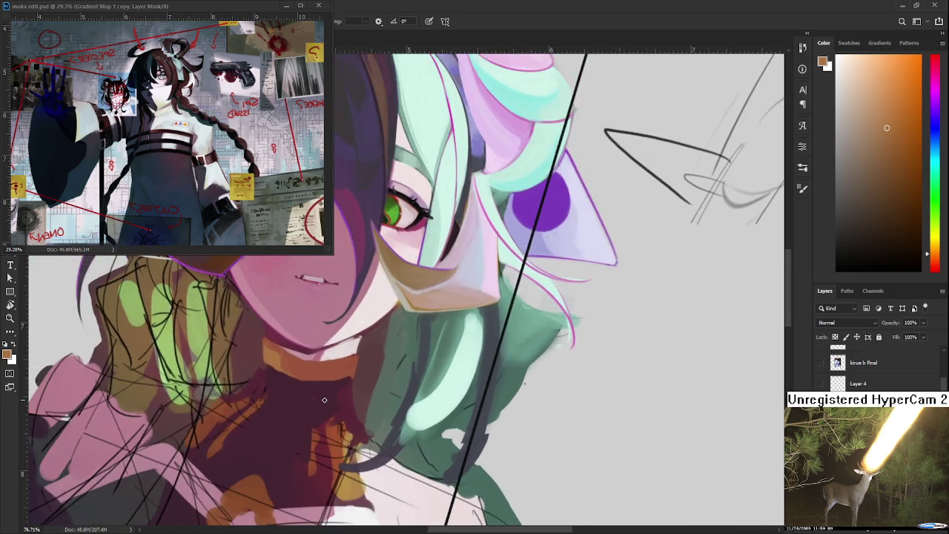
{"action": "scroll", "coordinate": [324, 400], "scroll_direction": "down", "scroll_amount": 4}
{"action": "scroll", "coordinate": [330, 397], "scroll_direction": "up", "scroll_amount": 3}
{"action": "scroll", "coordinate": [337, 394], "scroll_direction": "up", "scroll_amount": 2}
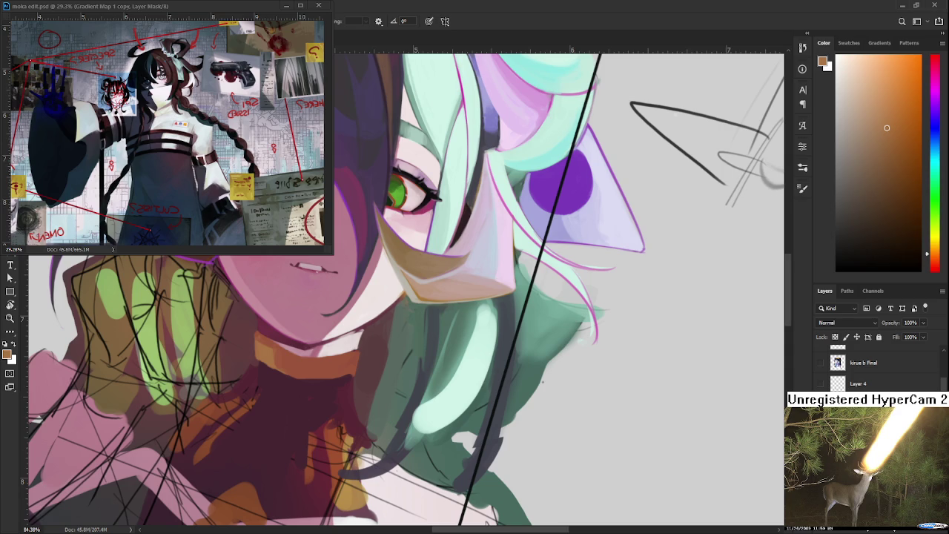
{"action": "scroll", "coordinate": [572, 412], "scroll_direction": "down", "scroll_amount": 3}
{"action": "scroll", "coordinate": [445, 393], "scroll_direction": "up", "scroll_amount": 3}
{"action": "scroll", "coordinate": [389, 379], "scroll_direction": "up", "scroll_amount": 2}
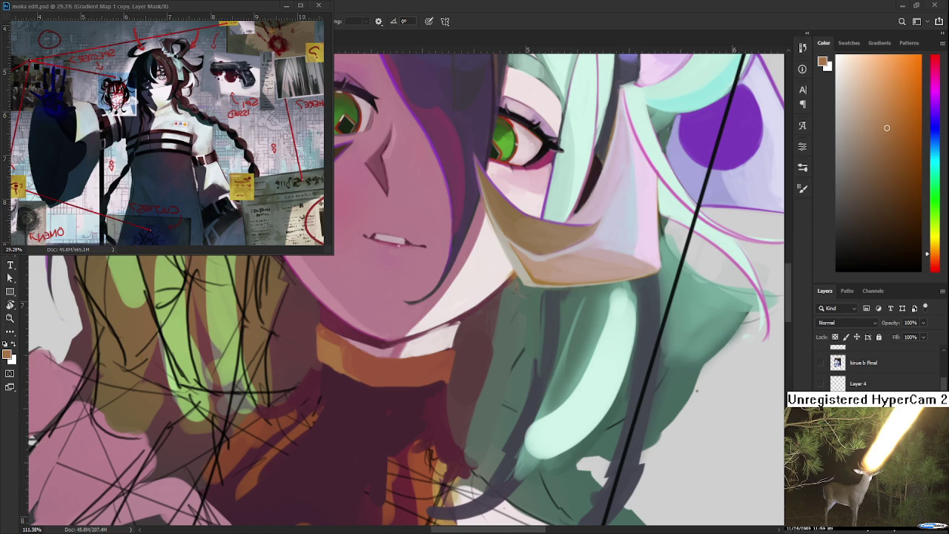
{"action": "scroll", "coordinate": [374, 385], "scroll_direction": "up", "scroll_amount": 1}
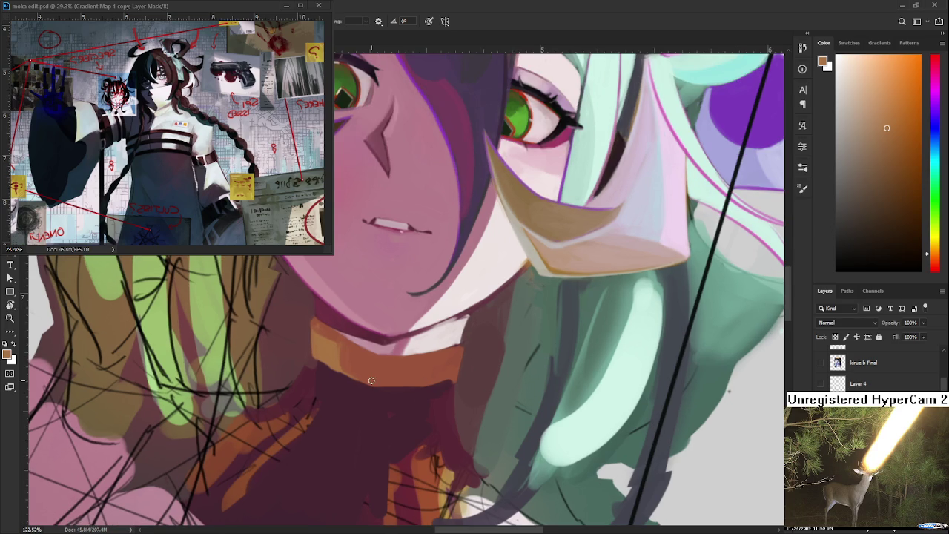
Tilt the canvas and sample the collar's orange, crimson, reddish brown and maroon
{"action": "left_click", "coordinate": [334, 334], "text": "alt"}
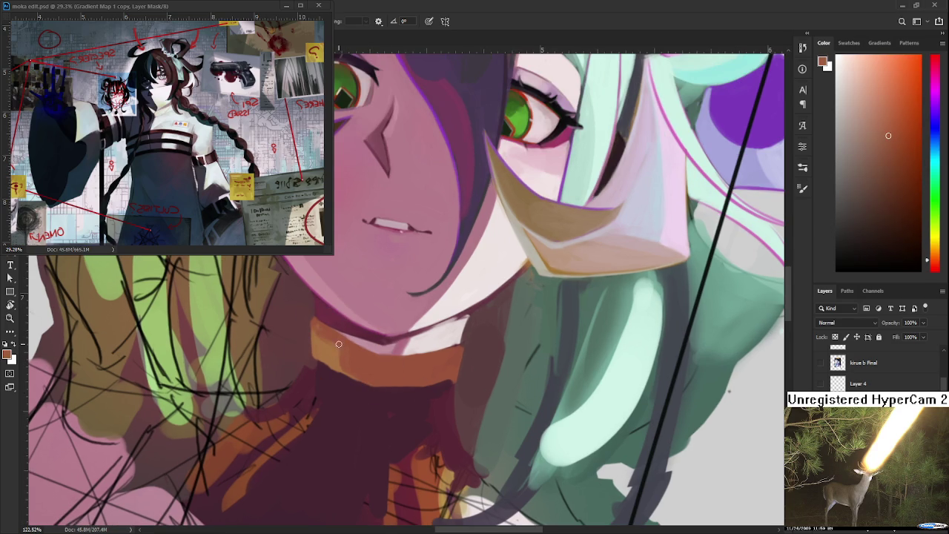
{"action": "key", "text": "r"}
{"action": "left_click_drag", "start_coordinate": [348, 367], "coordinate": [334, 364]}
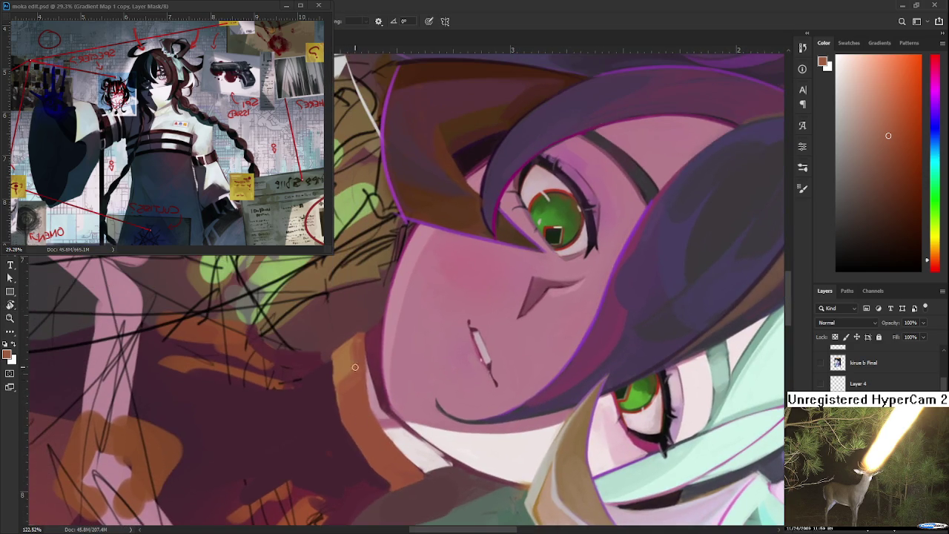
{"action": "left_click", "coordinate": [335, 362], "text": "alt"}
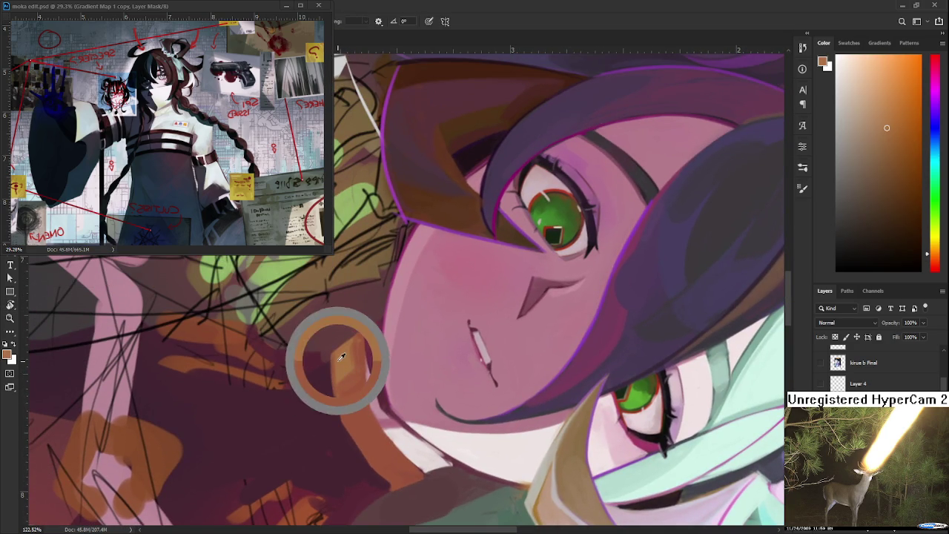
{"action": "left_click", "coordinate": [331, 377], "text": "alt"}
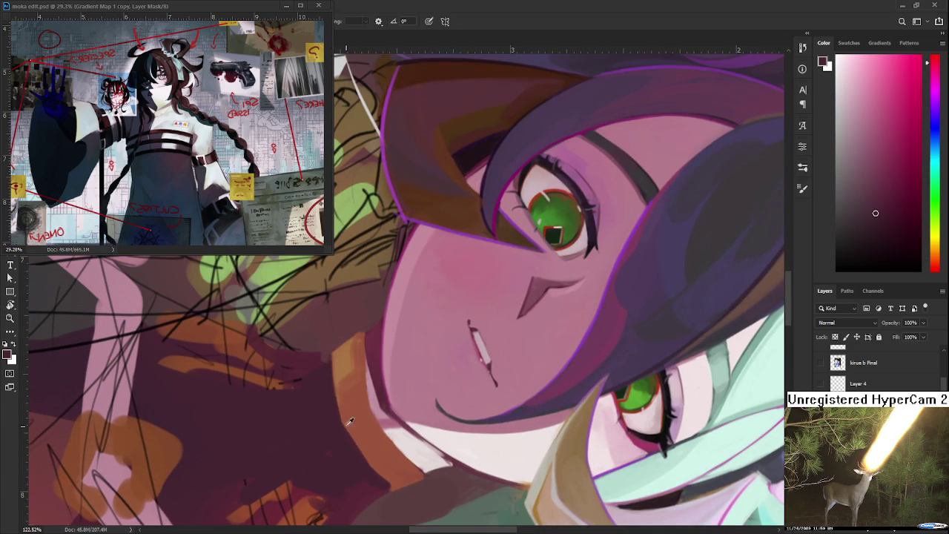
{"action": "left_click", "coordinate": [341, 400], "text": "alt"}
{"action": "left_click", "coordinate": [340, 421], "text": "alt"}
{"action": "left_click", "coordinate": [357, 428], "text": "alt"}
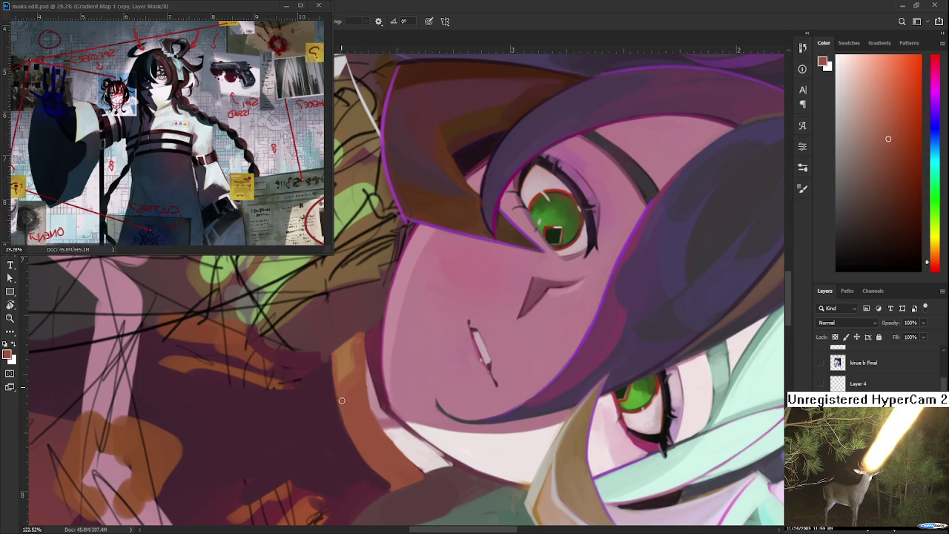
Paint a light orange stroke along the collar band, then turn the view upright
{"action": "left_click", "coordinate": [363, 387], "text": "alt"}
{"action": "left_click", "coordinate": [368, 380], "text": "alt"}
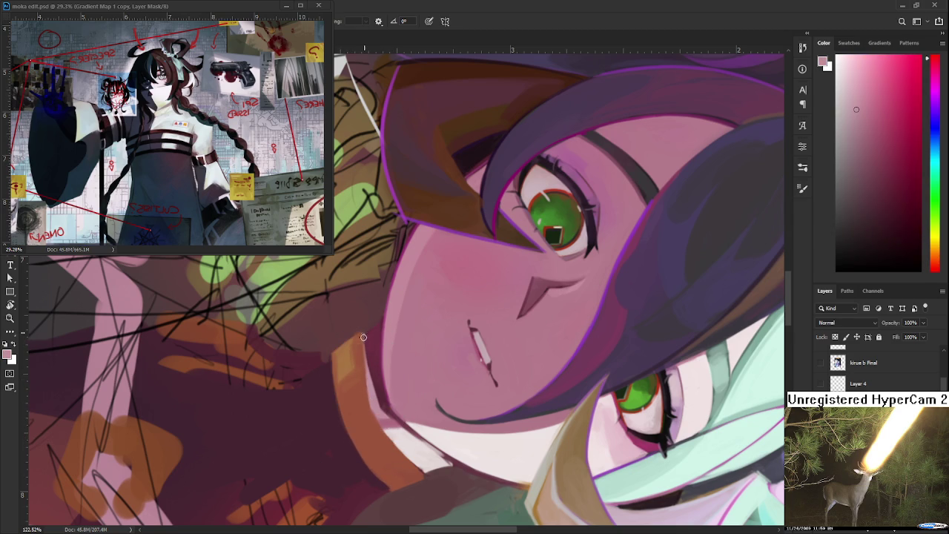
{"action": "left_click", "coordinate": [361, 362], "text": "alt"}
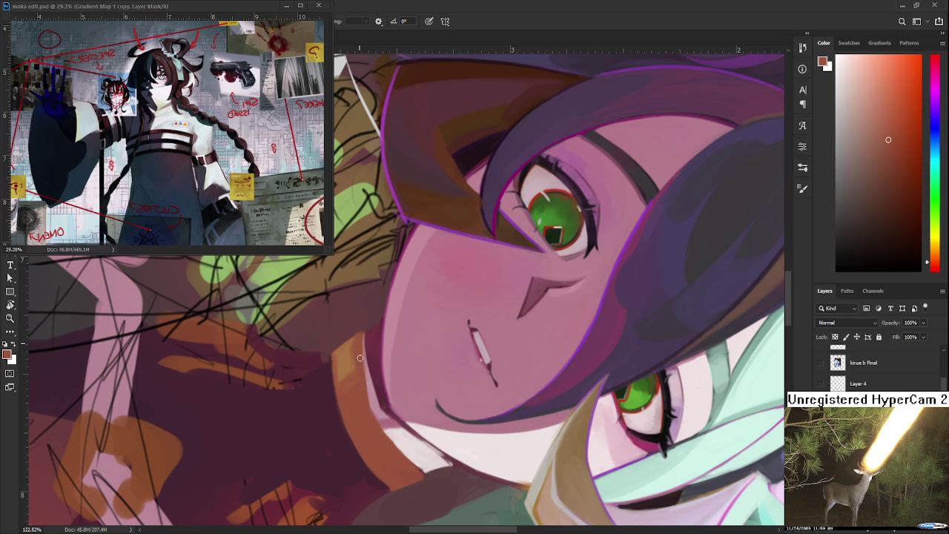
{"action": "left_click", "coordinate": [358, 359], "text": "alt"}
{"action": "left_click", "coordinate": [349, 357], "text": "alt"}
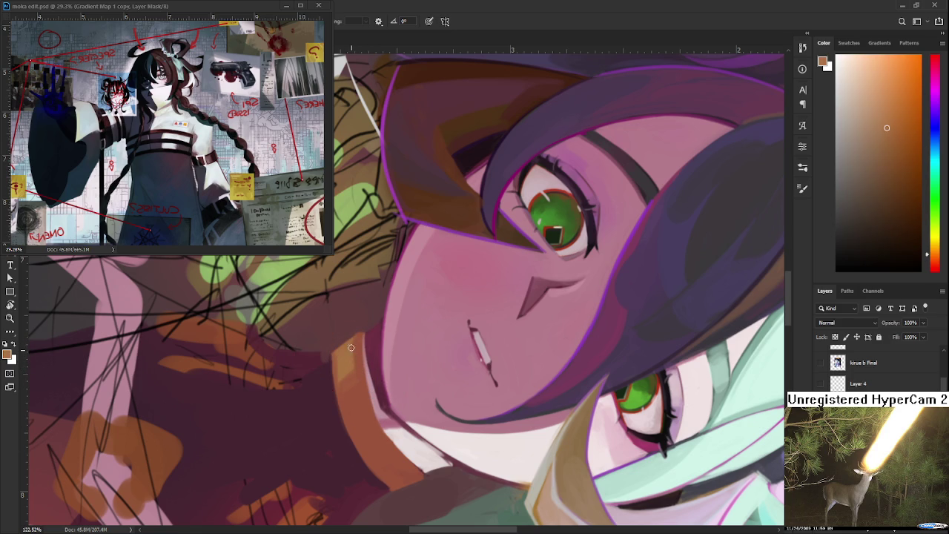
{"action": "left_click", "coordinate": [348, 356], "text": "alt"}
{"action": "left_click_drag", "start_coordinate": [337, 380], "coordinate": [333, 362]}
{"action": "left_click", "coordinate": [353, 377], "text": "alt"}
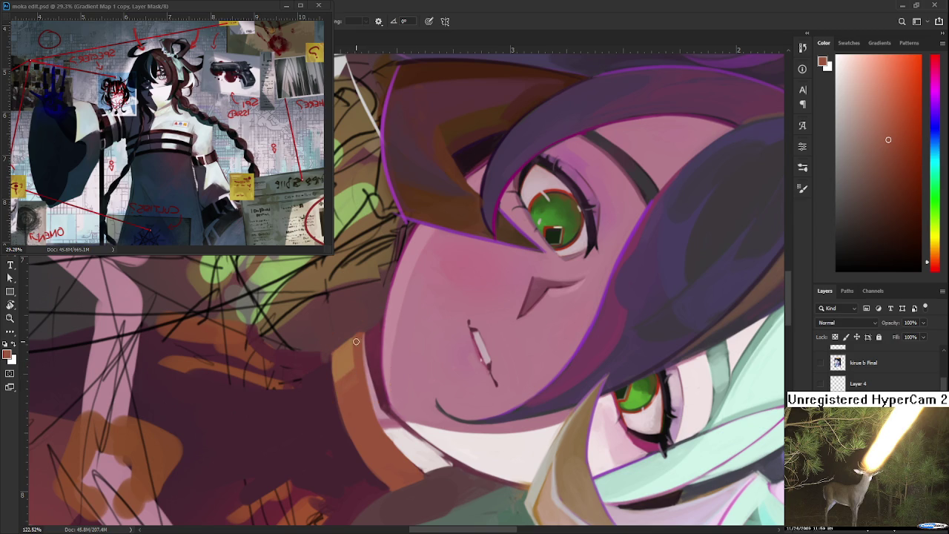
{"action": "left_click_drag", "start_coordinate": [356, 393], "coordinate": [431, 397]}
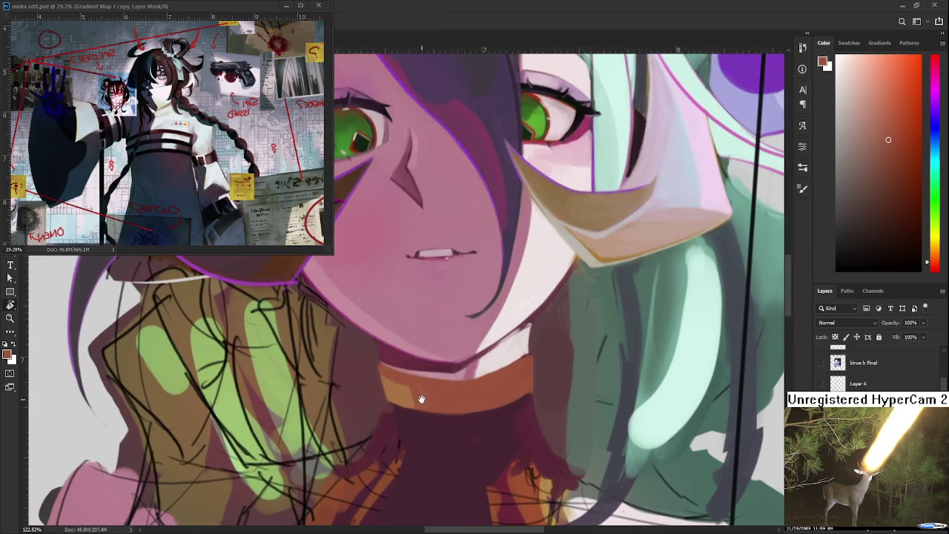
Sample orange-brown and reddish-brown tones along the collar band
{"action": "left_click", "coordinate": [401, 388], "text": "alt"}
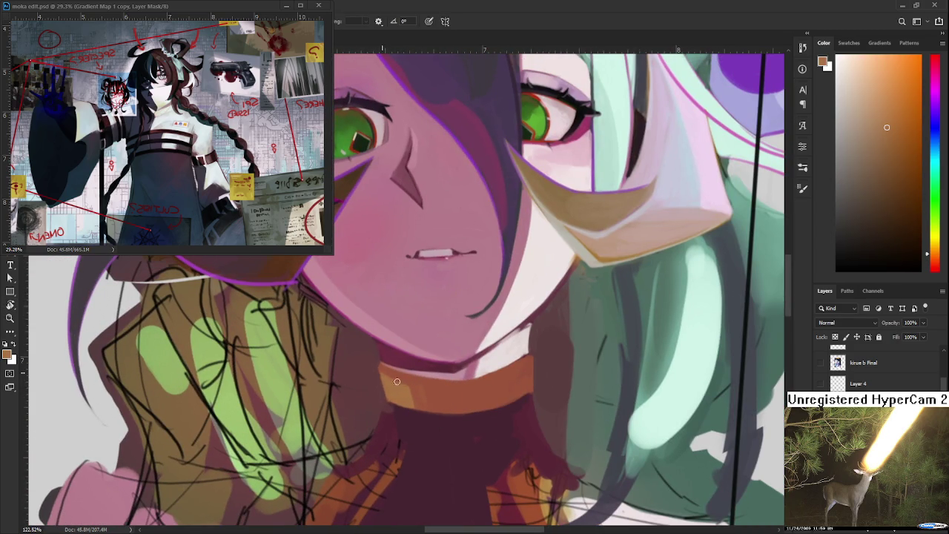
{"action": "left_click", "coordinate": [393, 373], "text": "alt"}
{"action": "left_click", "coordinate": [405, 382], "text": "alt"}
{"action": "left_click", "coordinate": [417, 386], "text": "alt"}
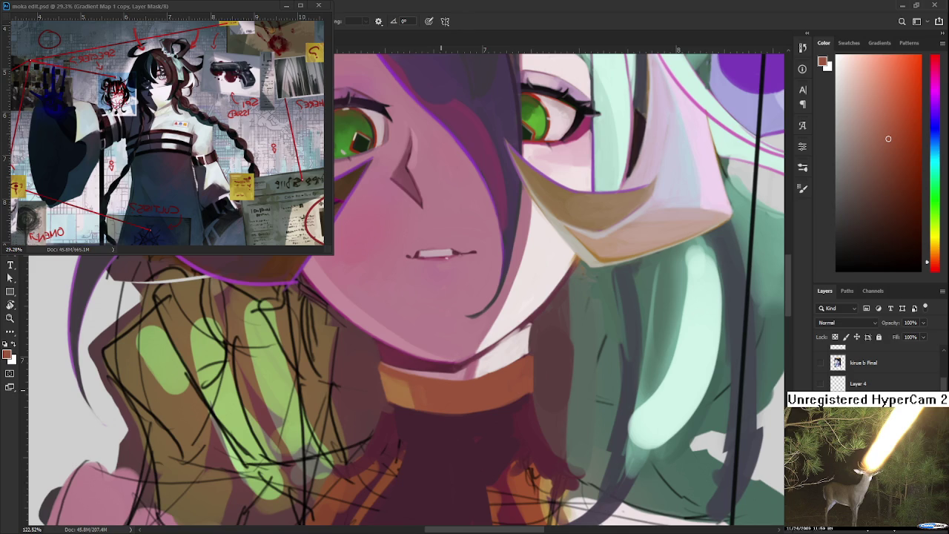
{"action": "scroll", "coordinate": [490, 394], "scroll_direction": "down", "scroll_amount": 1}
{"action": "scroll", "coordinate": [482, 393], "scroll_direction": "down", "scroll_amount": 1}
{"action": "scroll", "coordinate": [495, 365], "scroll_direction": "down", "scroll_amount": 1}
{"action": "scroll", "coordinate": [496, 367], "scroll_direction": "down", "scroll_amount": 1}
{"action": "scroll", "coordinate": [490, 368], "scroll_direction": "up", "scroll_amount": 1}
{"action": "scroll", "coordinate": [475, 366], "scroll_direction": "up", "scroll_amount": 1}
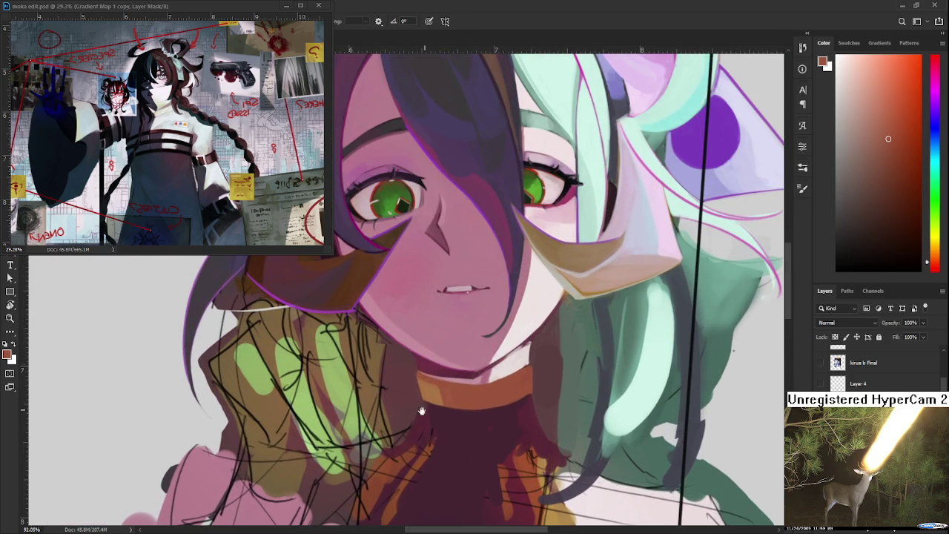
{"action": "scroll", "coordinate": [426, 409], "scroll_direction": "up", "scroll_amount": 1}
Paint the collar's right side a darker orange using sampled reddish browns
{"action": "left_click", "coordinate": [407, 379], "text": "alt"}
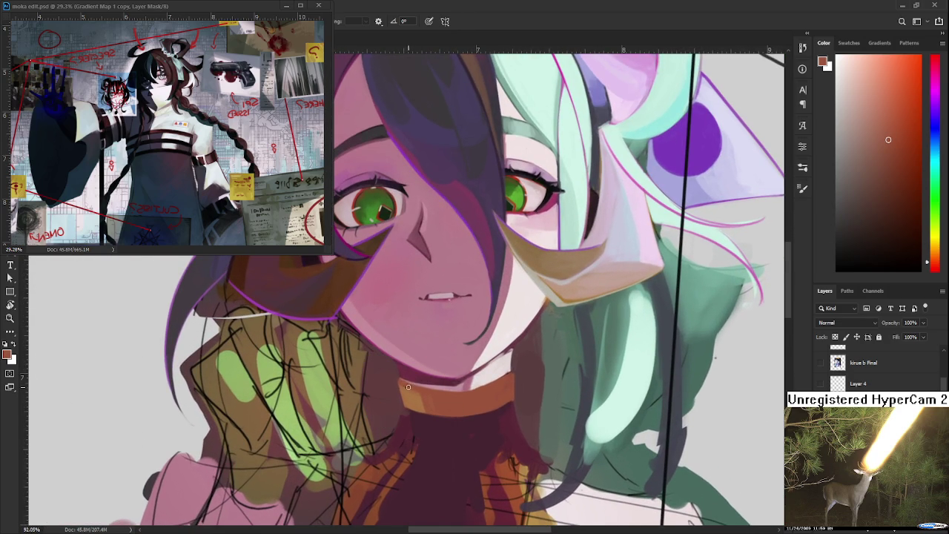
{"action": "left_click", "coordinate": [430, 395], "text": "alt"}
{"action": "left_click", "coordinate": [405, 387], "text": "alt"}
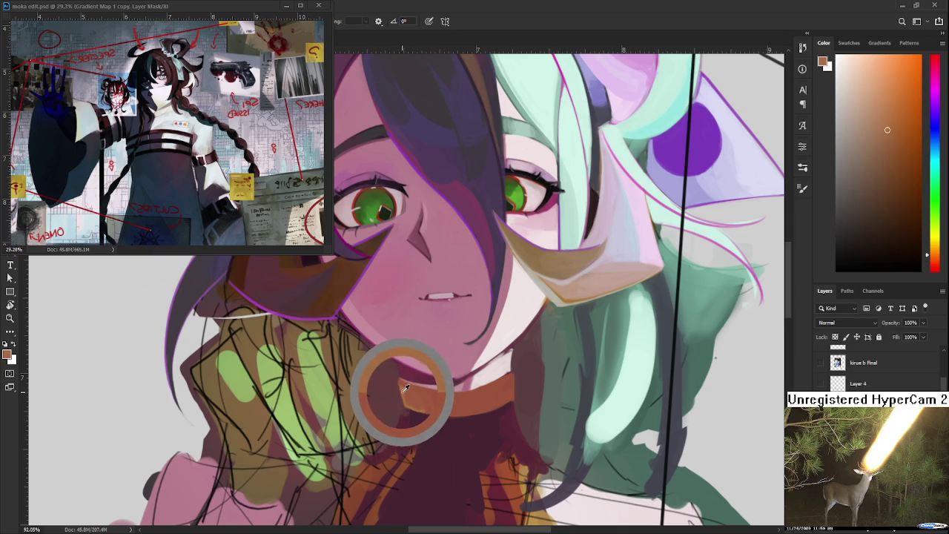
{"action": "left_click", "coordinate": [448, 405], "text": "alt"}
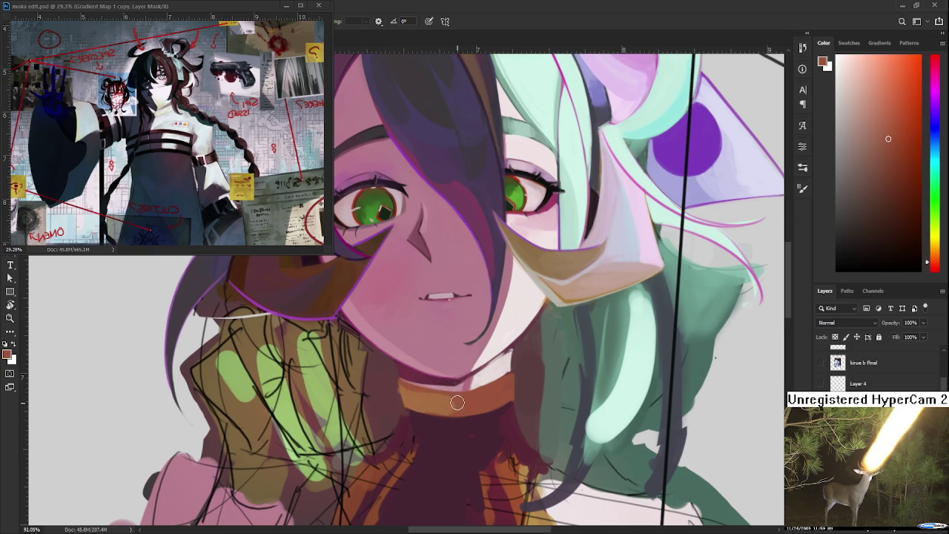
{"action": "left_click", "coordinate": [447, 401], "text": "alt"}
{"action": "left_click", "coordinate": [434, 396], "text": "alt"}
{"action": "left_click", "coordinate": [447, 407], "text": "alt"}
{"action": "left_click", "coordinate": [490, 417], "text": "alt"}
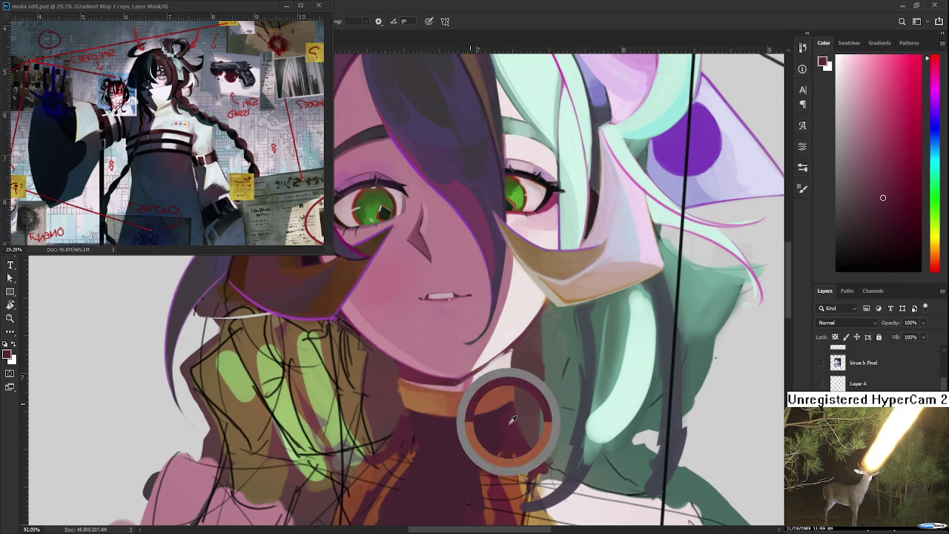
{"action": "mouse_move", "coordinate": [472, 398]}
{"action": "left_mouse_down"}
{"action": "mouse_move", "coordinate": [495, 400]}
{"action": "mouse_move", "coordinate": [508, 385]}
{"action": "mouse_move", "coordinate": [469, 409]}
{"action": "left_mouse_up"}
Sample lighter orange-red and darker red shades from the collar and neck
{"action": "left_click", "coordinate": [469, 409], "text": "alt"}
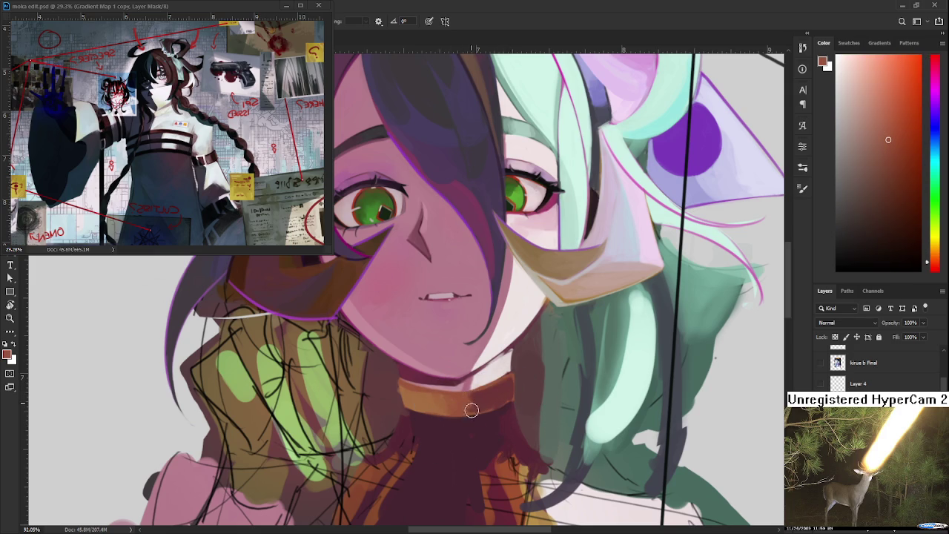
{"action": "left_click", "coordinate": [481, 396], "text": "alt"}
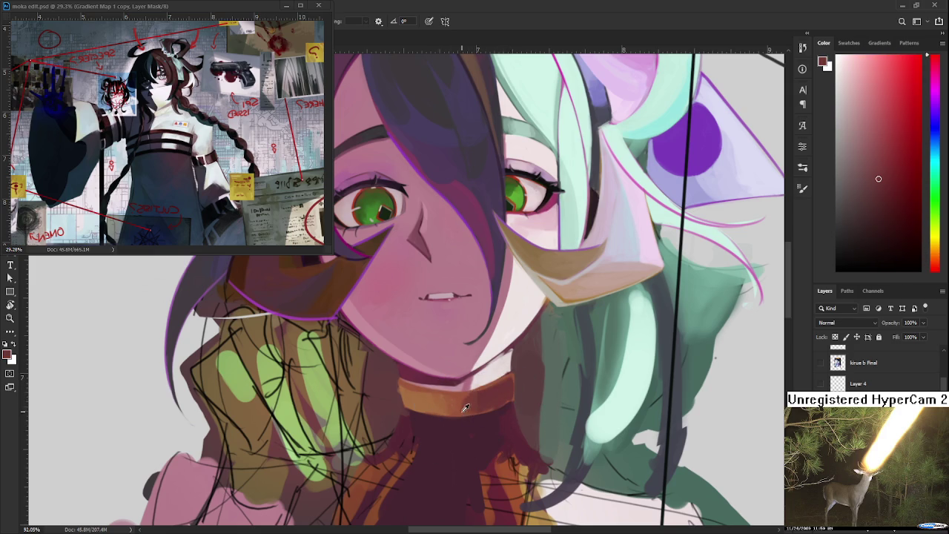
{"action": "left_click", "coordinate": [462, 413], "text": "alt"}
{"action": "left_click", "coordinate": [502, 387], "text": "alt"}
{"action": "left_click", "coordinate": [466, 400], "text": "alt"}
{"action": "left_click", "coordinate": [473, 409], "text": "alt"}
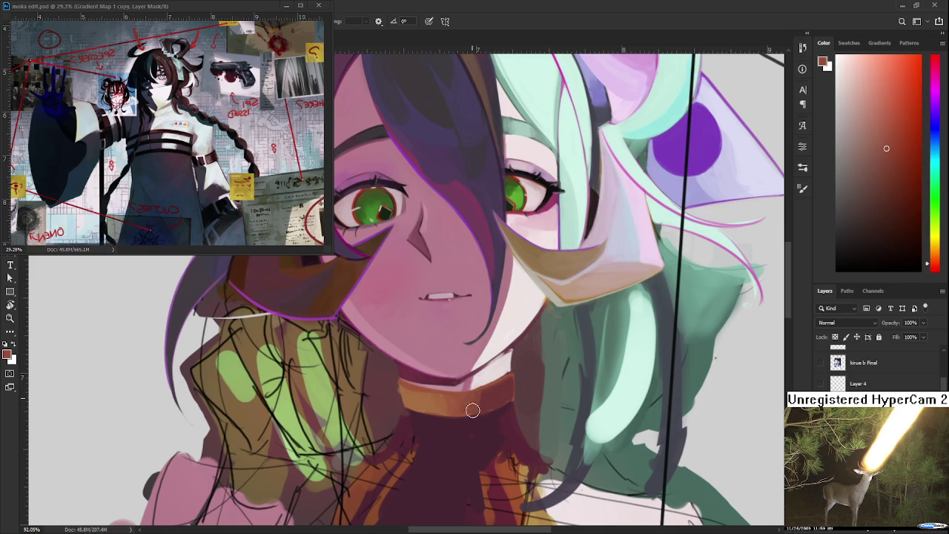
{"action": "left_click", "coordinate": [467, 397], "text": "alt"}
Sample hair tones and a muted pink, then start a freehand outline around the collar
{"action": "left_click_drag", "start_coordinate": [636, 235], "coordinate": [583, 296]}
{"action": "left_click", "coordinate": [573, 276], "text": "alt"}
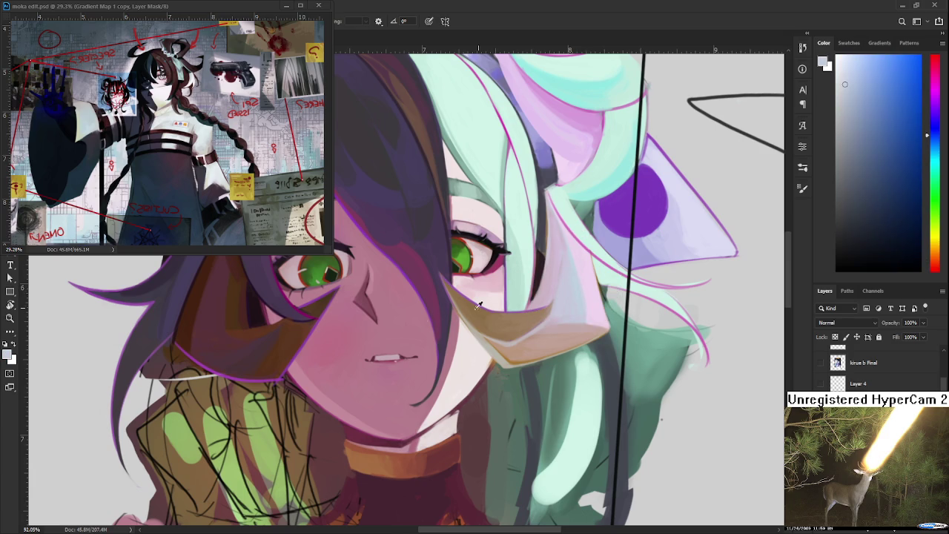
{"action": "left_click", "coordinate": [308, 315], "text": "alt"}
{"action": "left_click", "coordinate": [221, 318], "text": "alt"}
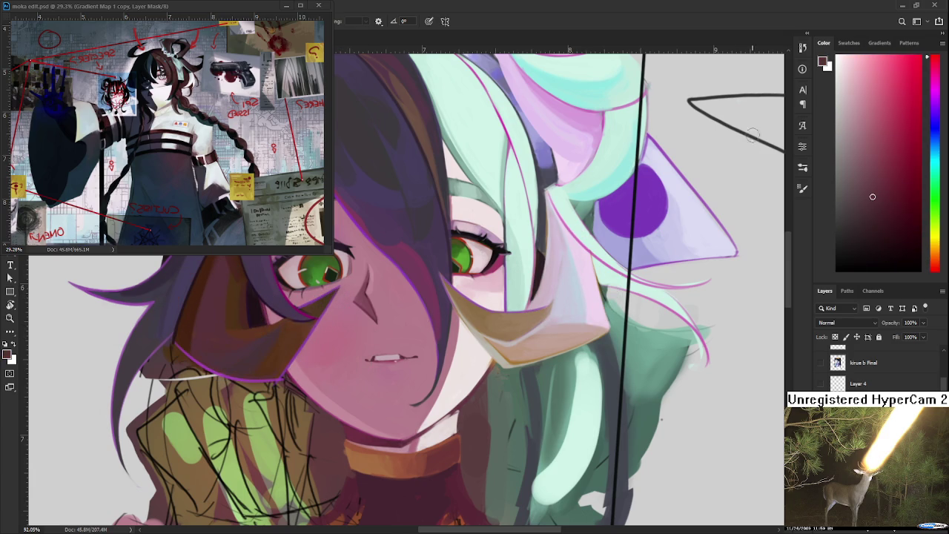
{"action": "left_click", "coordinate": [872, 124]}
{"action": "left_click_drag", "start_coordinate": [446, 417], "coordinate": [428, 377]}
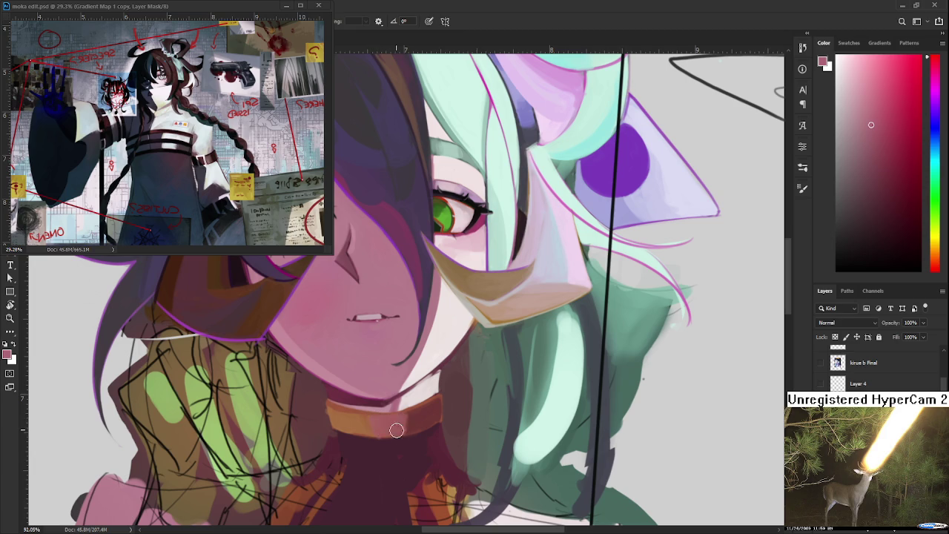
{"action": "left_click_drag", "start_coordinate": [354, 413], "coordinate": [402, 414]}
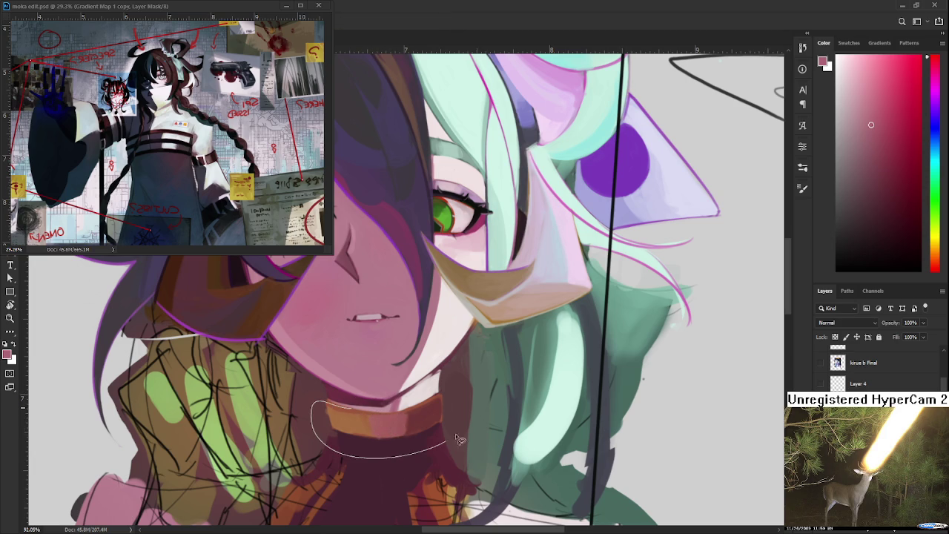
Rotate the selected collar about 17° counter-clockwise and skew its right side down
{"action": "left_click_drag", "start_coordinate": [365, 415], "coordinate": [362, 412]}
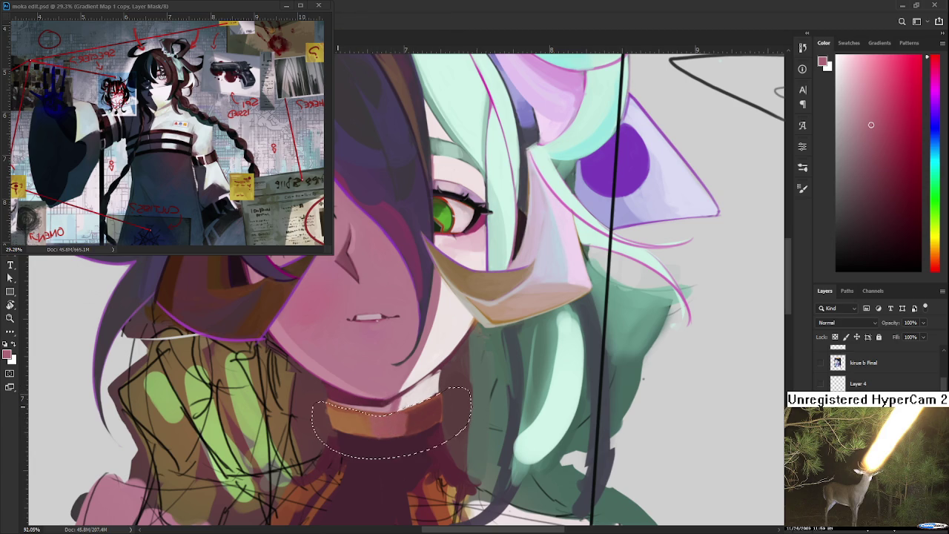
{"action": "key", "text": "ctrl+t"}
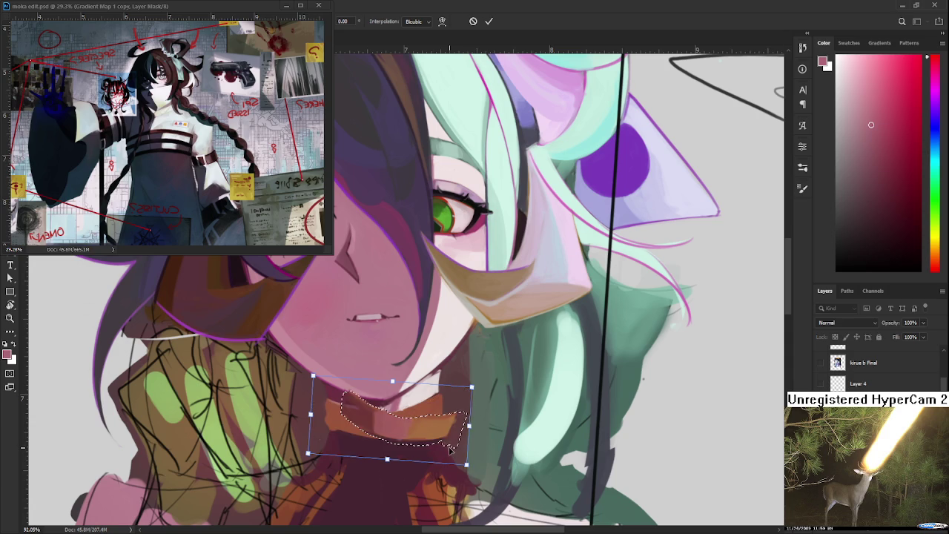
{"action": "mouse_move", "coordinate": [482, 434]}
{"action": "left_mouse_down"}
{"action": "mouse_move", "coordinate": [483, 406]}
{"action": "mouse_move", "coordinate": [427, 416]}
{"action": "left_mouse_up"}
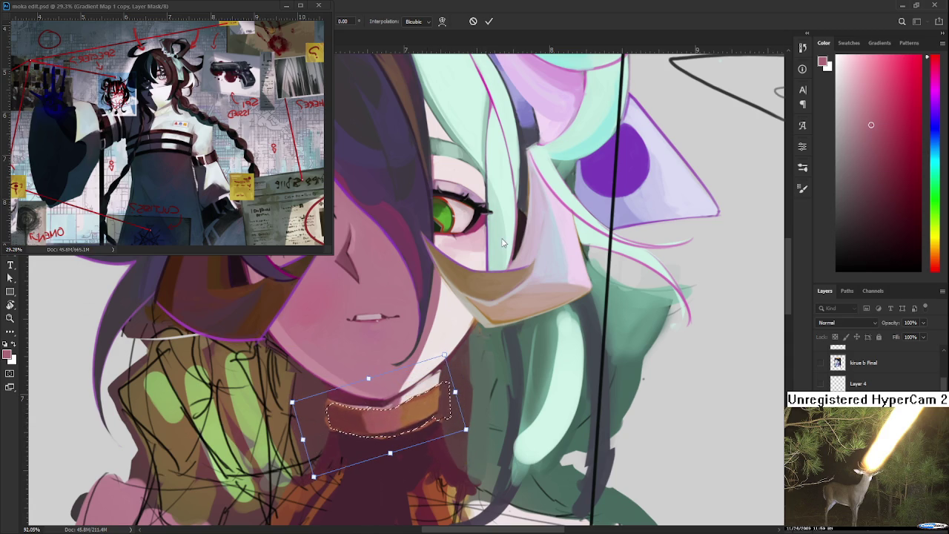
{"action": "left_click_drag", "start_coordinate": [456, 393], "coordinate": [458, 403]}
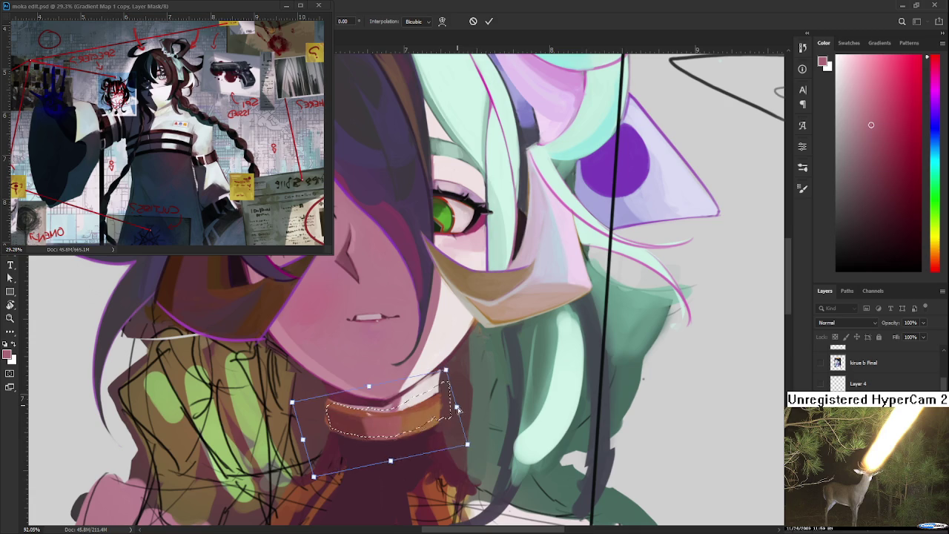
{"action": "key", "text": "Return"}
{"action": "scroll", "coordinate": [530, 401], "scroll_direction": "down", "scroll_amount": 3}
Sample several darker and mid shades across the collar band
{"action": "scroll", "coordinate": [530, 401], "scroll_direction": "up", "scroll_amount": 2}
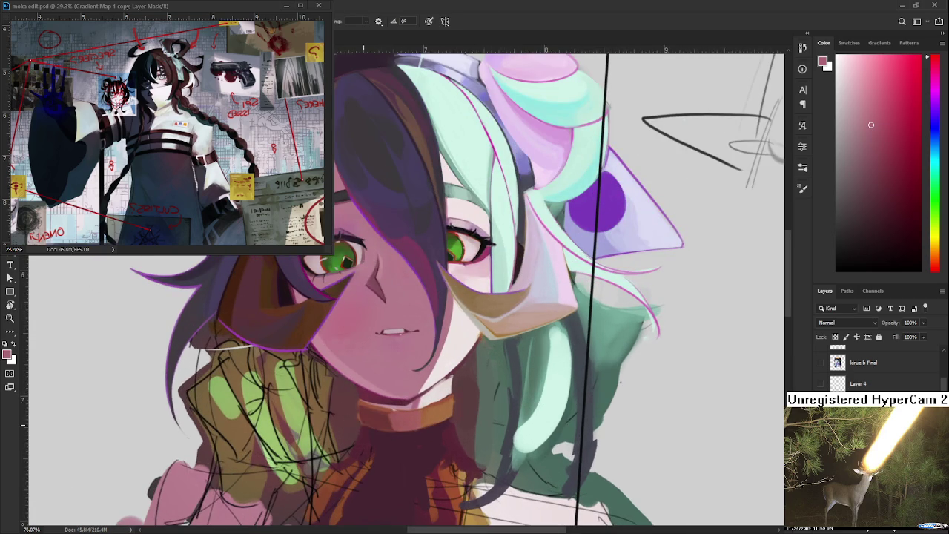
{"action": "left_click", "coordinate": [362, 425], "text": "alt"}
{"action": "left_click", "coordinate": [365, 416], "text": "alt"}
{"action": "left_click", "coordinate": [393, 418], "text": "alt"}
{"action": "left_click", "coordinate": [393, 422], "text": "alt"}
{"action": "left_click", "coordinate": [383, 422], "text": "alt"}
{"action": "left_click", "coordinate": [393, 417], "text": "alt"}
{"action": "left_click", "coordinate": [399, 424], "text": "alt"}
Settle on an orange-brown collar colour, then zoom out to show the top of the head
{"action": "left_click", "coordinate": [379, 434], "text": "alt"}
{"action": "left_click", "coordinate": [400, 442], "text": "alt"}
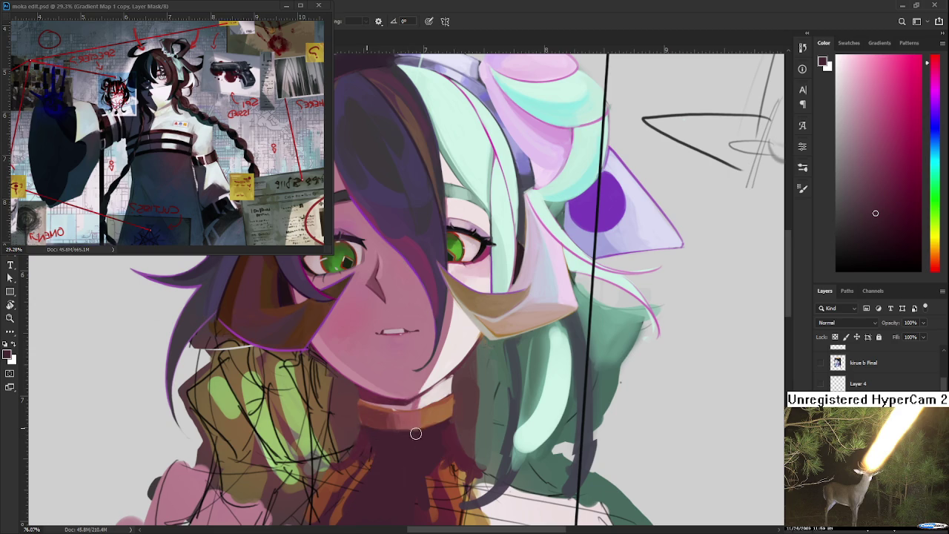
{"action": "left_click", "coordinate": [408, 424], "text": "alt"}
{"action": "left_click", "coordinate": [428, 417], "text": "alt"}
{"action": "left_click", "coordinate": [443, 408], "text": "alt"}
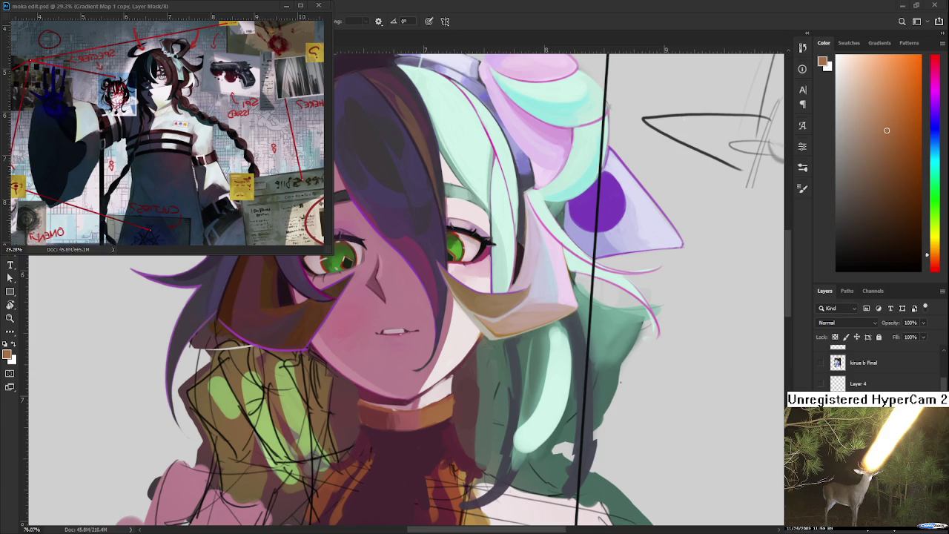
{"action": "scroll", "coordinate": [195, 406], "scroll_direction": "down", "scroll_amount": 2}
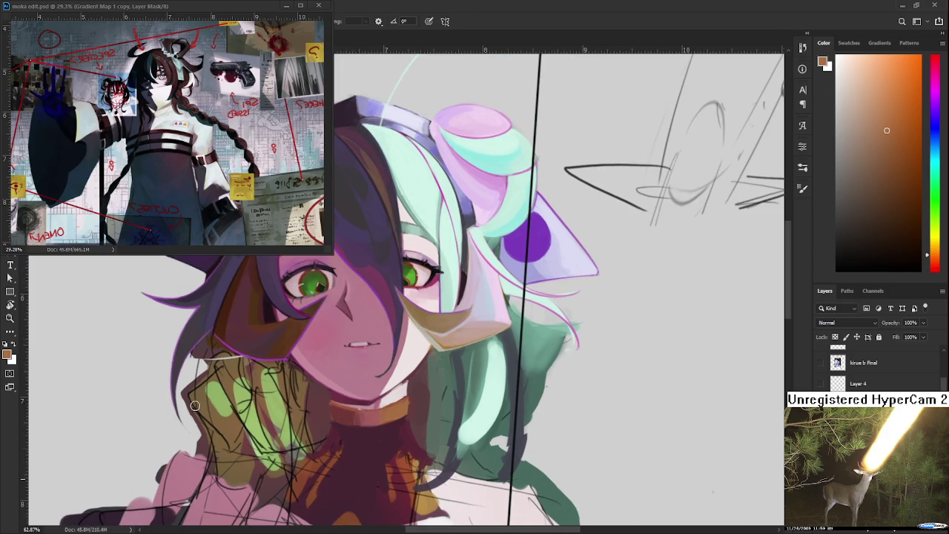
{"action": "left_click_drag", "start_coordinate": [326, 337], "coordinate": [423, 394]}
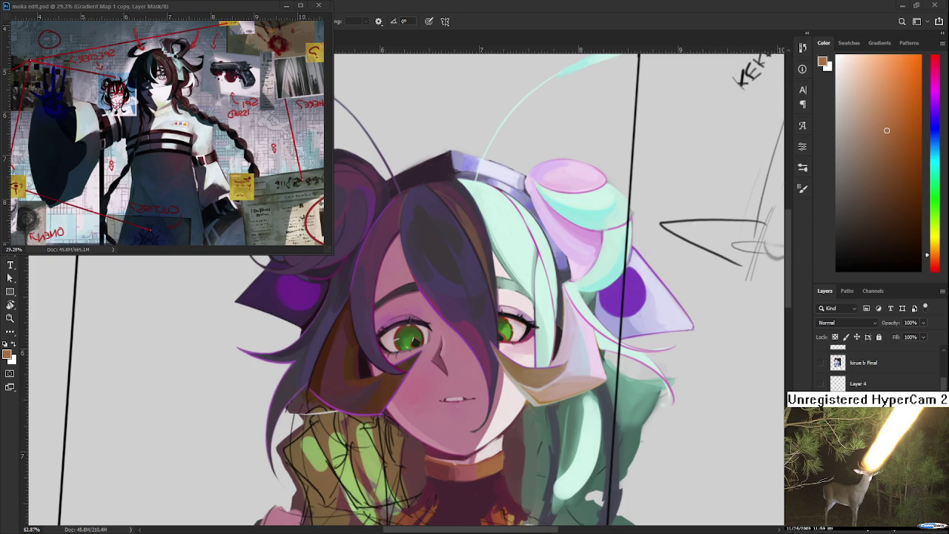
Zoom out on mantis.psd, close the moka edit.psd reference window, and show Home's recent files
{"action": "scroll", "coordinate": [379, 338], "scroll_direction": "down", "scroll_amount": 3}
{"action": "scroll", "coordinate": [379, 337], "scroll_direction": "down", "scroll_amount": 2}
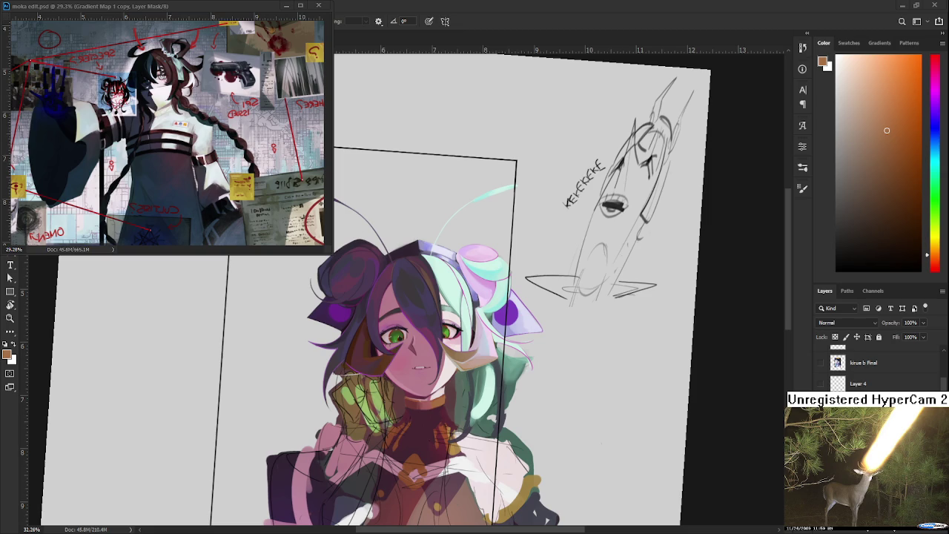
{"action": "left_click", "coordinate": [287, 6]}
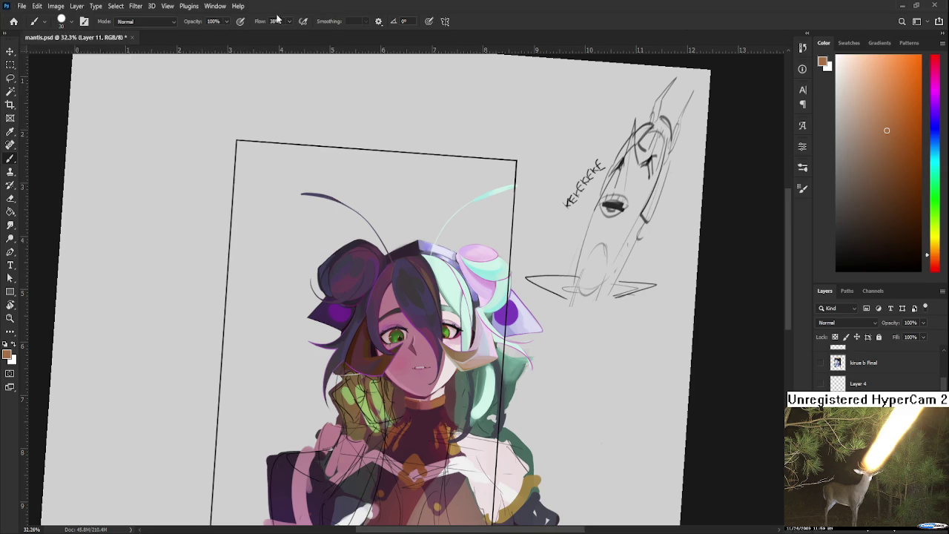
{"action": "left_click", "coordinate": [14, 27]}
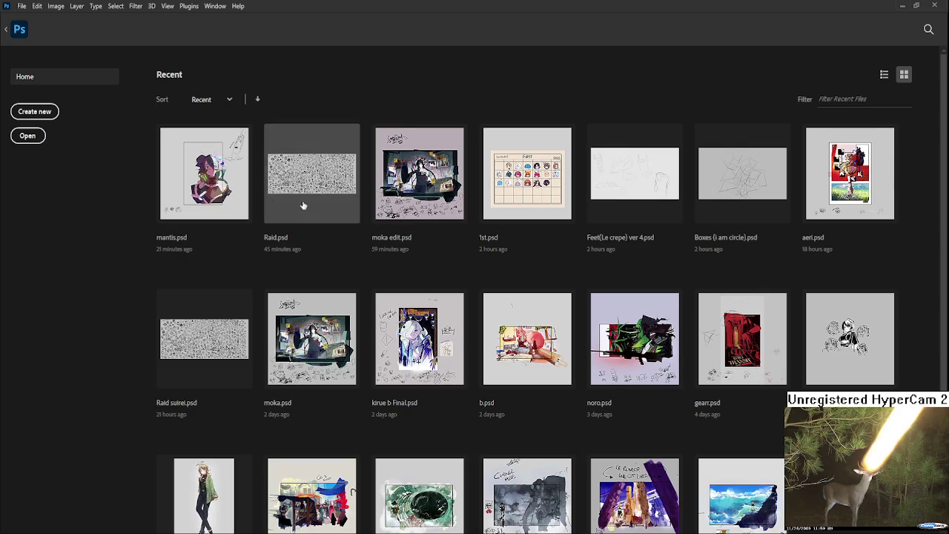
Open Raid.psd, zoom into the sketch sheet and reset colours to black and white
{"action": "left_click", "coordinate": [304, 205]}
{"action": "scroll", "coordinate": [477, 354], "scroll_direction": "up", "scroll_amount": 3}
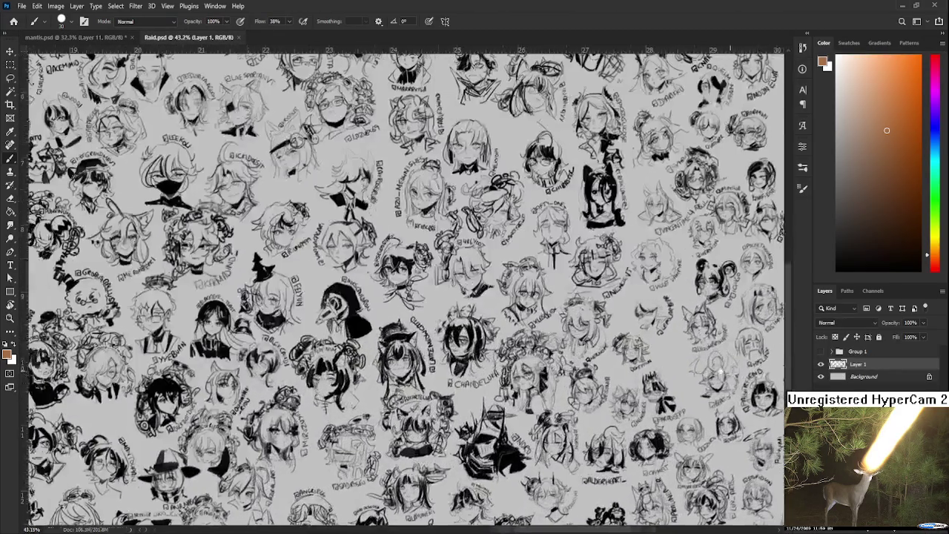
{"action": "scroll", "coordinate": [477, 353], "scroll_direction": "up", "scroll_amount": 3}
{"action": "scroll", "coordinate": [477, 353], "scroll_direction": "up", "scroll_amount": 3}
{"action": "scroll", "coordinate": [477, 353], "scroll_direction": "up", "scroll_amount": 2}
{"action": "left_click_drag", "start_coordinate": [477, 354], "coordinate": [465, 201]}
{"action": "key", "text": "d"}
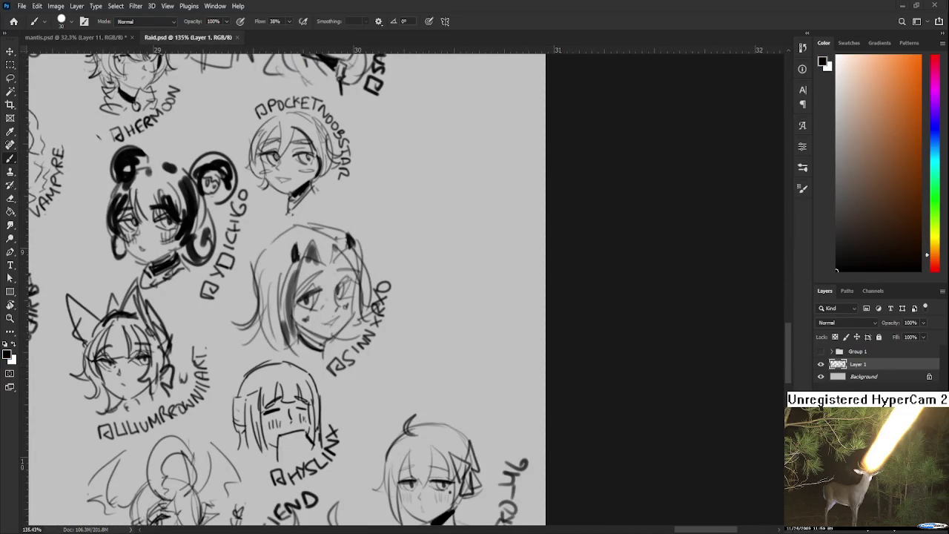
Shrink the brush to a tiny size and sketch the first eye's lash curve
{"action": "mouse_move", "coordinate": [422, 359]}
{"action": "left_mouse_down"}
{"action": "mouse_move", "coordinate": [393, 356]}
{"action": "mouse_move", "coordinate": [424, 339]}
{"action": "left_mouse_up"}
{"action": "key", "text": "bracketleft"}
{"action": "key", "text": "bracketleft"}
{"action": "key", "text": "bracketleft"}
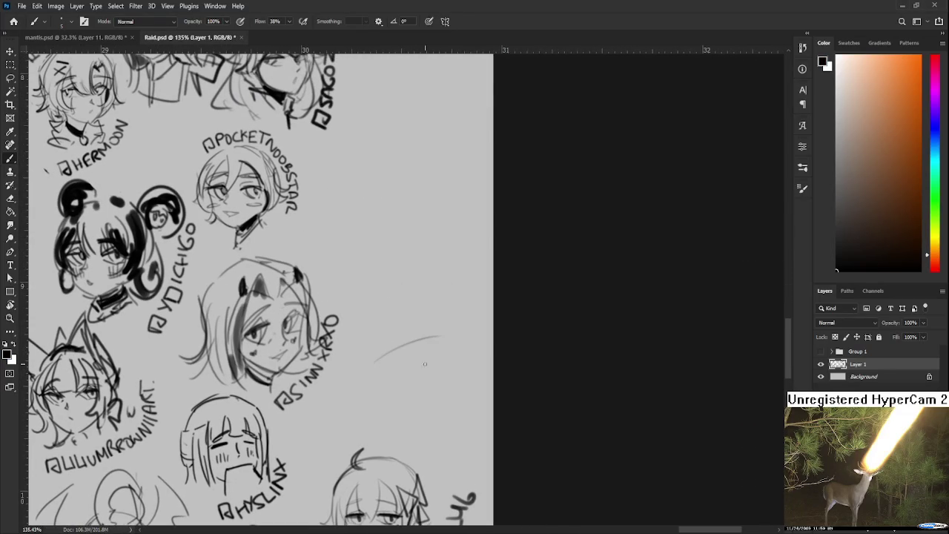
{"action": "key", "text": "ctrl+z"}
{"action": "left_click_drag", "start_coordinate": [377, 377], "coordinate": [408, 350]}
{"action": "key", "text": "ctrl+z"}
{"action": "key", "text": "ctrl+z"}
{"action": "mouse_move", "coordinate": [366, 378]}
{"action": "left_mouse_down"}
{"action": "mouse_move", "coordinate": [403, 356]}
{"action": "mouse_move", "coordinate": [396, 377]}
{"action": "mouse_move", "coordinate": [404, 357]}
{"action": "mouse_move", "coordinate": [394, 348]}
{"action": "mouse_move", "coordinate": [422, 343]}
{"action": "mouse_move", "coordinate": [412, 357]}
{"action": "mouse_move", "coordinate": [420, 353]}
{"action": "mouse_move", "coordinate": [425, 324]}
{"action": "left_mouse_up"}
Sketch a second eye with cheek blush and drag in a character reference image
{"action": "key", "text": "ctrl+z"}
{"action": "key", "text": "ctrl+z"}
{"action": "mouse_move", "coordinate": [426, 324]}
{"action": "left_mouse_down"}
{"action": "mouse_move", "coordinate": [430, 345]}
{"action": "mouse_move", "coordinate": [417, 349]}
{"action": "mouse_move", "coordinate": [422, 323]}
{"action": "mouse_move", "coordinate": [439, 322]}
{"action": "left_mouse_up"}
{"action": "key", "text": "ctrl+z"}
{"action": "key", "text": "ctrl+z"}
{"action": "mouse_move", "coordinate": [403, 371]}
{"action": "left_mouse_down"}
{"action": "mouse_move", "coordinate": [425, 342]}
{"action": "mouse_move", "coordinate": [393, 344]}
{"action": "mouse_move", "coordinate": [436, 338]}
{"action": "left_mouse_up"}
{"action": "key", "text": "ctrl+z"}
{"action": "left_click_drag", "start_coordinate": [439, 329], "coordinate": [440, 338]}
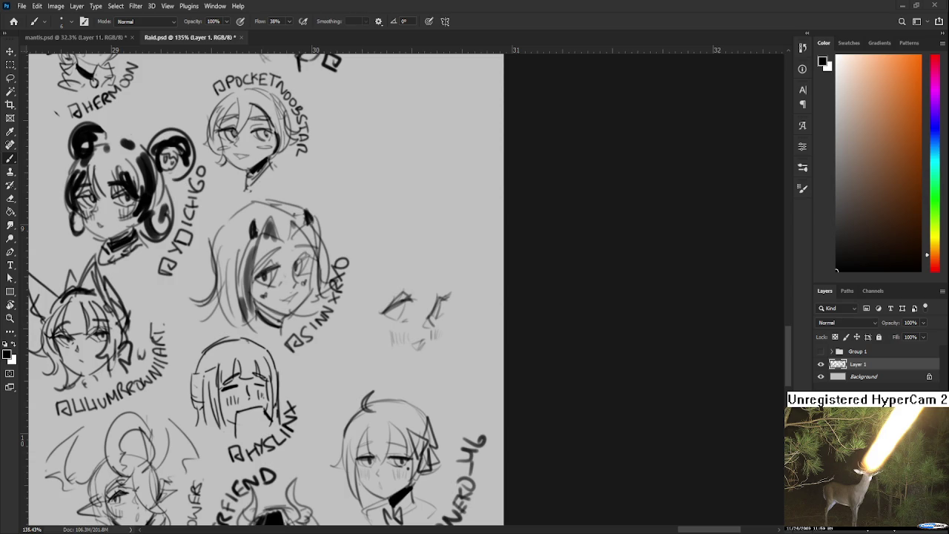
{"action": "left_click_drag", "start_coordinate": [504, 223], "coordinate": [373, 331]}
{"action": "scroll", "coordinate": [361, 333], "scroll_direction": "down", "scroll_amount": 3}
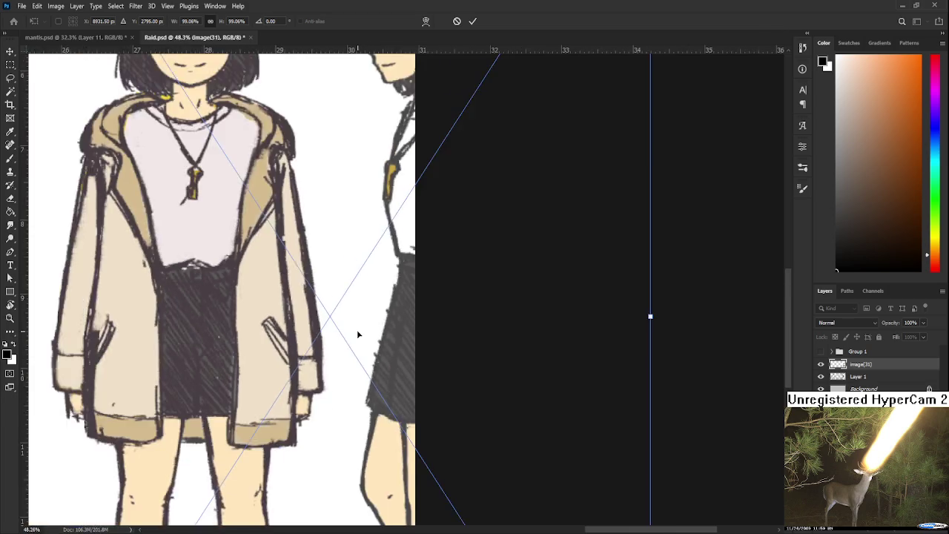
Scale the placed Arisa character image down and commit its size and position
{"action": "scroll", "coordinate": [357, 336], "scroll_direction": "down", "scroll_amount": 3}
{"action": "scroll", "coordinate": [357, 336], "scroll_direction": "down", "scroll_amount": 2}
{"action": "mouse_move", "coordinate": [610, 202]}
{"action": "left_mouse_down"}
{"action": "mouse_move", "coordinate": [723, 380]}
{"action": "mouse_move", "coordinate": [617, 279]}
{"action": "mouse_move", "coordinate": [634, 299]}
{"action": "left_mouse_up"}
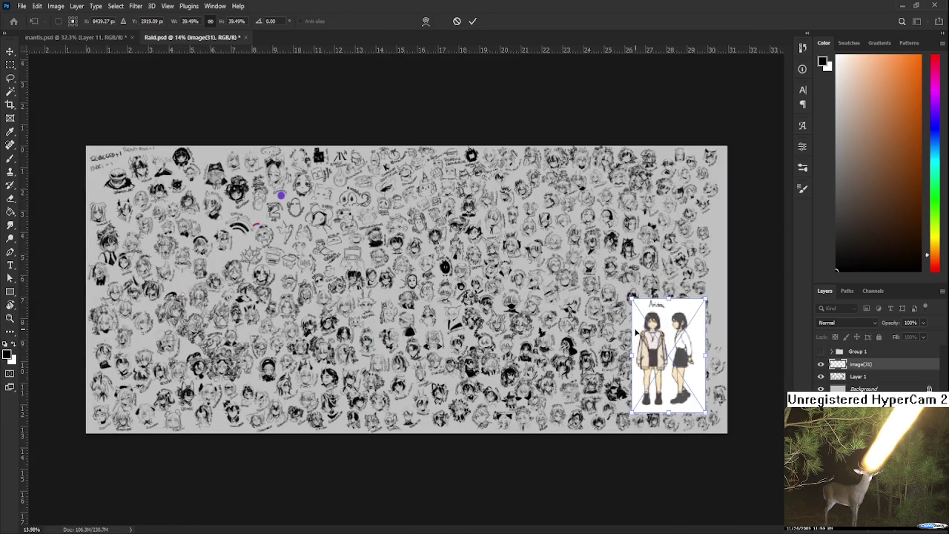
{"action": "key", "text": "Return"}
Centre the Arisa sheet in view and make Layer 1 the active sketch layer
{"action": "scroll", "coordinate": [637, 328], "scroll_direction": "up", "scroll_amount": 5}
{"action": "scroll", "coordinate": [556, 334], "scroll_direction": "up", "scroll_amount": 3}
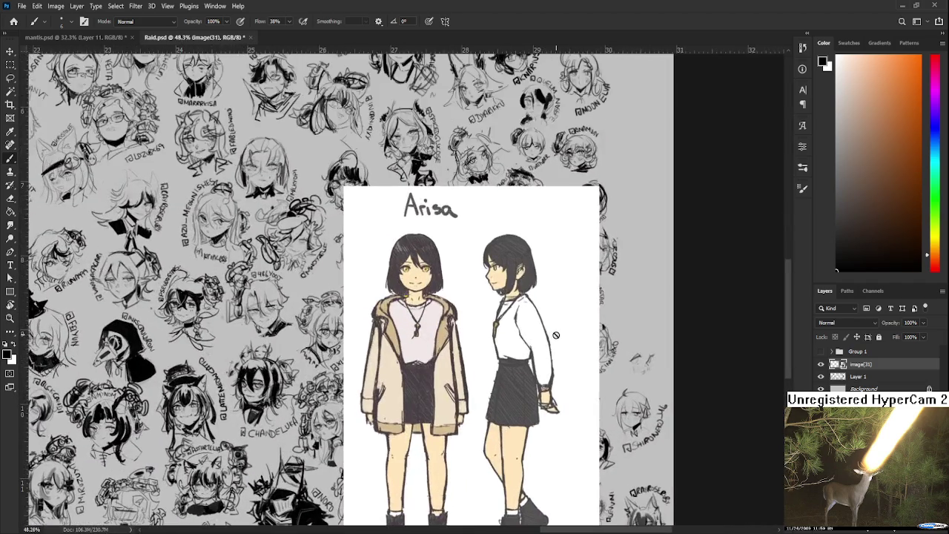
{"action": "scroll", "coordinate": [545, 319], "scroll_direction": "up", "scroll_amount": 2}
{"action": "left_click_drag", "start_coordinate": [540, 313], "coordinate": [539, 311]}
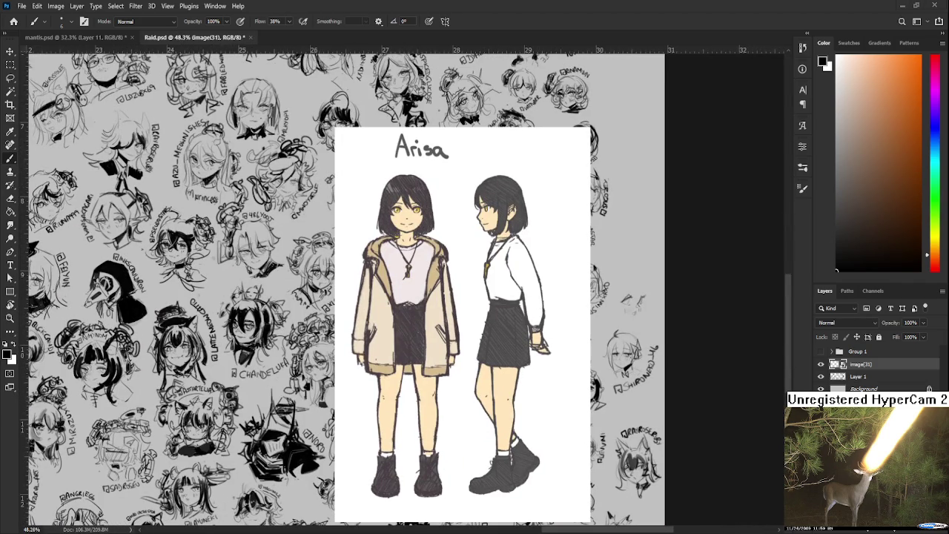
{"action": "scroll", "coordinate": [522, 316], "scroll_direction": "up", "scroll_amount": 2}
{"action": "left_click_drag", "start_coordinate": [517, 306], "coordinate": [468, 368]}
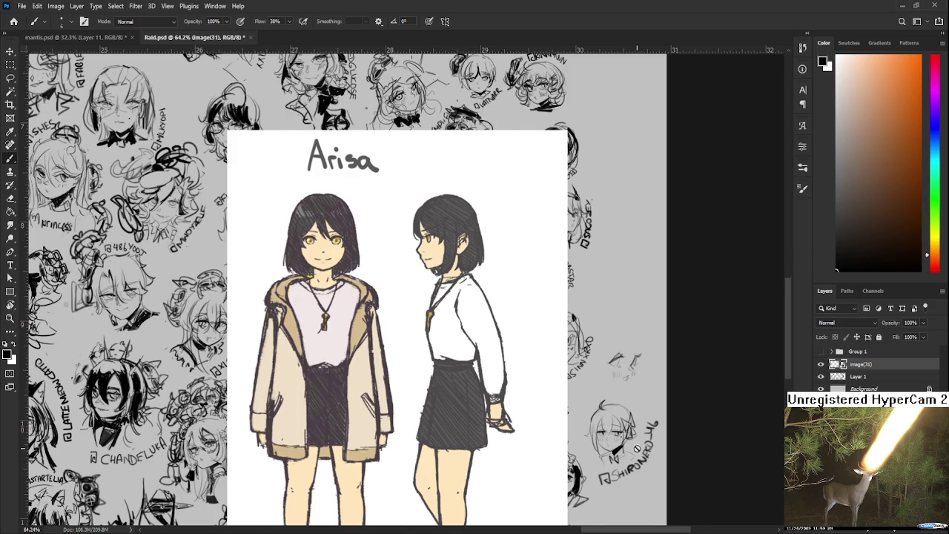
{"action": "scroll", "coordinate": [636, 385], "scroll_direction": "up", "scroll_amount": 1}
{"action": "left_click", "coordinate": [858, 377]}
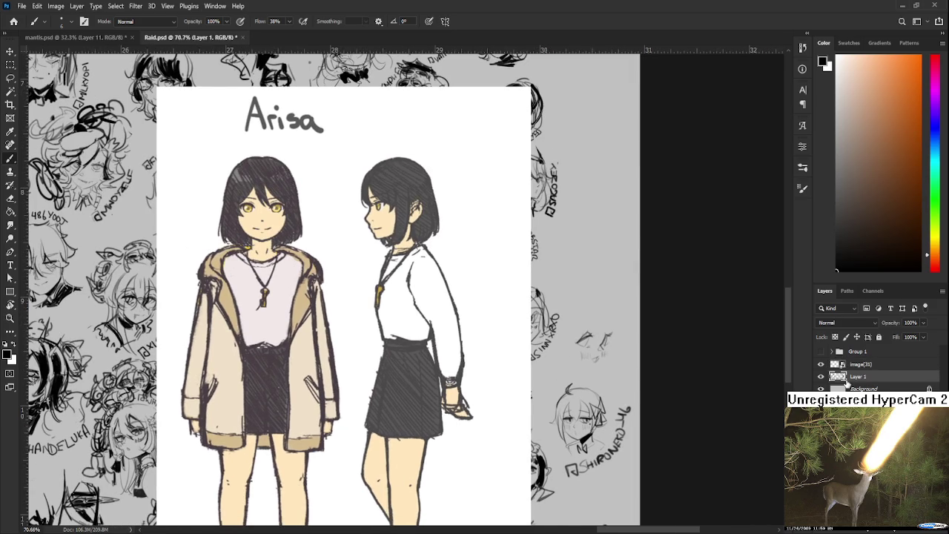
Add pencil strokes around the small eye sketch
{"action": "left_click_drag", "start_coordinate": [545, 392], "coordinate": [518, 387]}
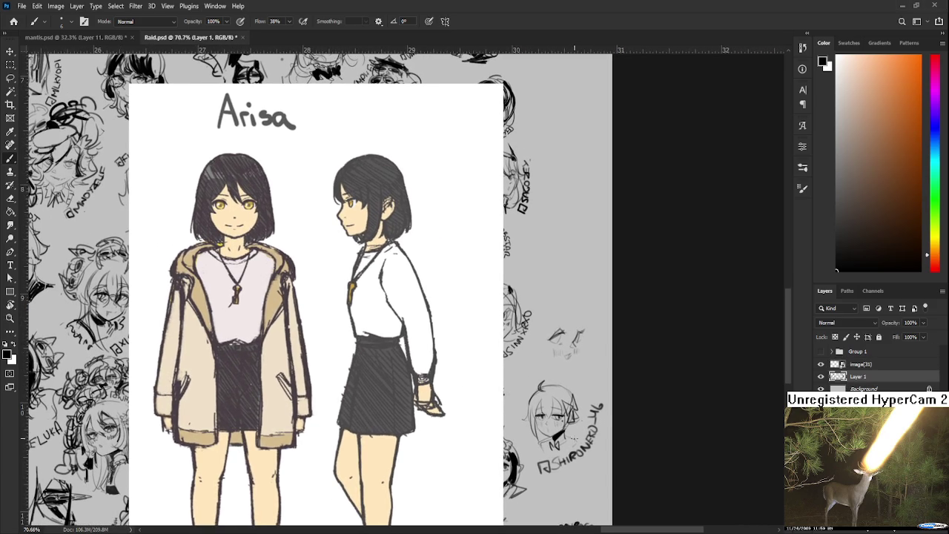
{"action": "scroll", "coordinate": [586, 296], "scroll_direction": "up", "scroll_amount": 2}
{"action": "left_click_drag", "start_coordinate": [537, 392], "coordinate": [537, 402]}
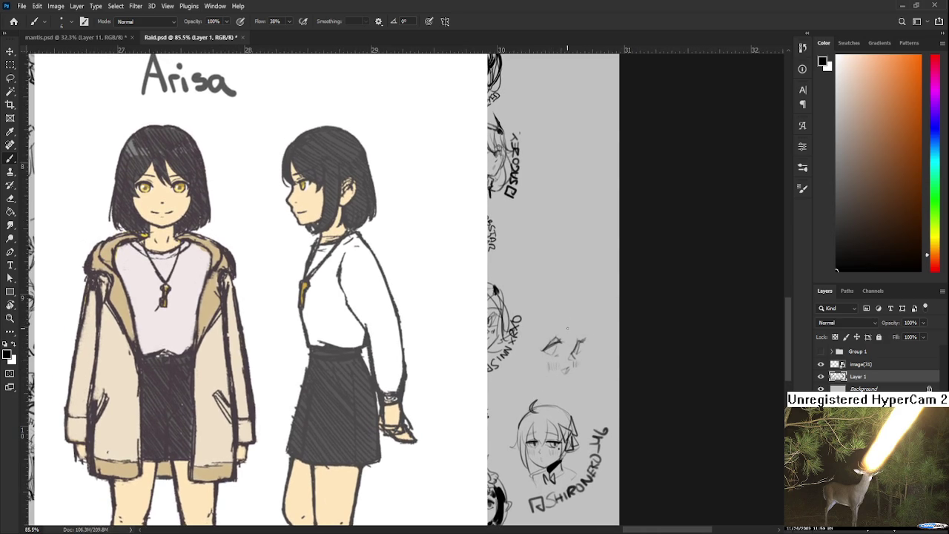
{"action": "left_click_drag", "start_coordinate": [562, 326], "coordinate": [535, 375]}
{"action": "mouse_move", "coordinate": [577, 351]}
{"action": "left_mouse_down"}
{"action": "mouse_move", "coordinate": [555, 355]}
{"action": "mouse_move", "coordinate": [570, 362]}
{"action": "mouse_move", "coordinate": [575, 351]}
{"action": "left_mouse_up"}
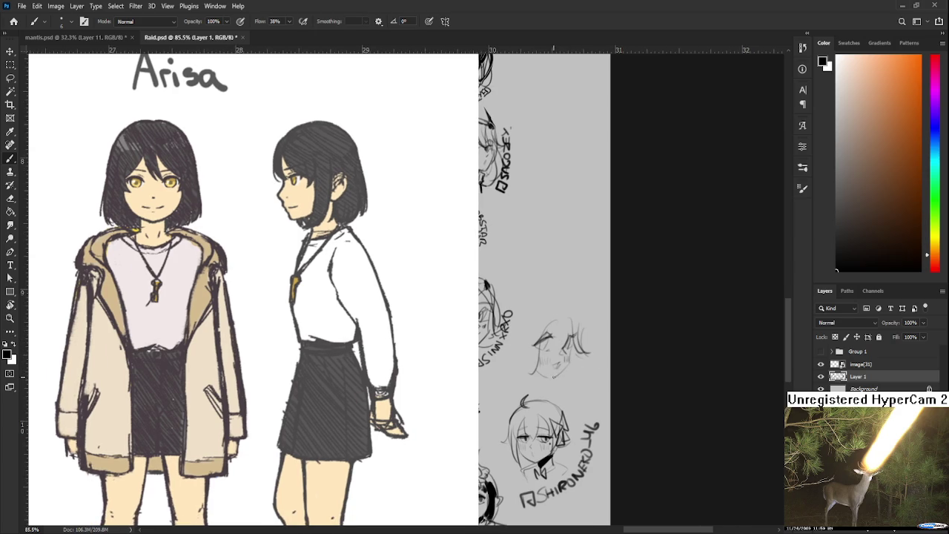
{"action": "mouse_move", "coordinate": [538, 357]}
{"action": "left_mouse_down"}
{"action": "mouse_move", "coordinate": [521, 367]}
{"action": "mouse_move", "coordinate": [476, 350]}
{"action": "mouse_move", "coordinate": [490, 356]}
{"action": "left_mouse_up"}
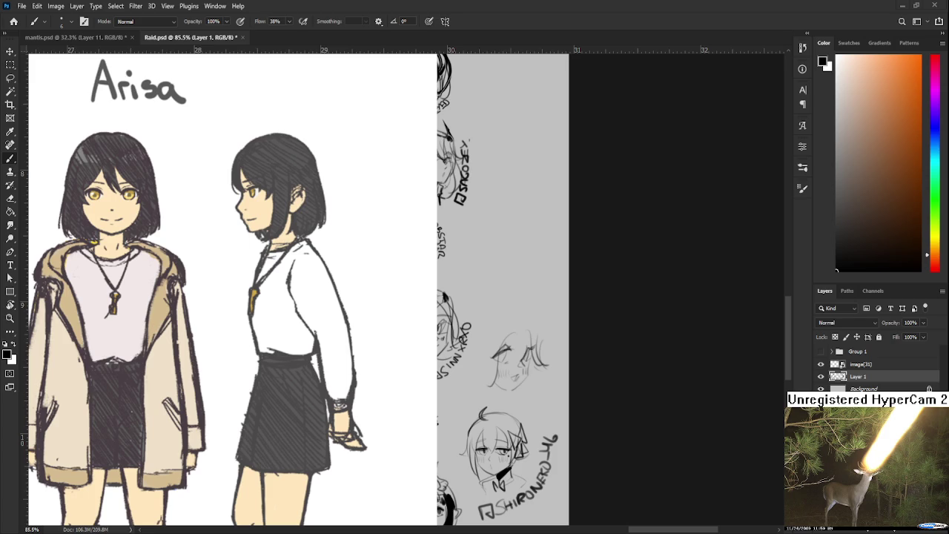
{"action": "left_click_drag", "start_coordinate": [535, 318], "coordinate": [517, 339]}
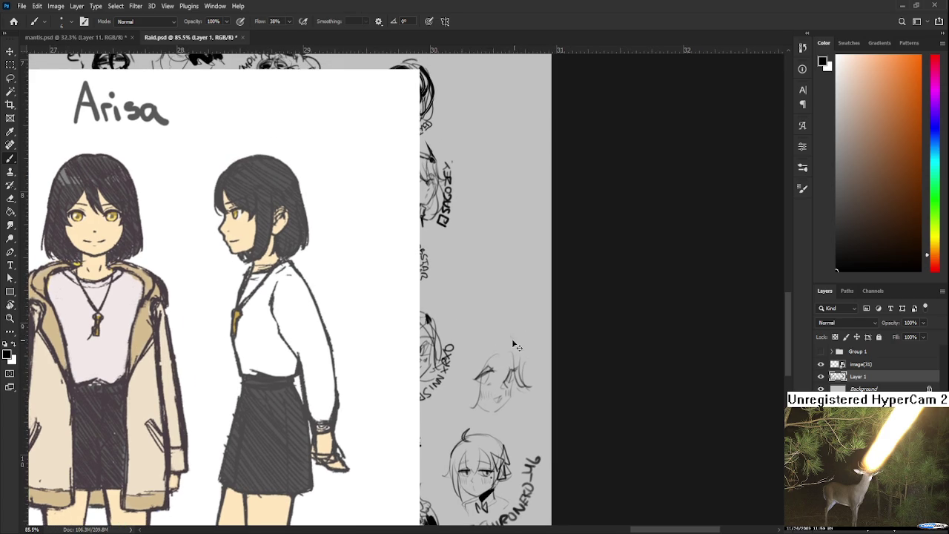
Sketch the small head outline and hair around the eyes, redoing misplaced strokes
{"action": "mouse_move", "coordinate": [498, 335]}
{"action": "left_mouse_down"}
{"action": "mouse_move", "coordinate": [521, 347]}
{"action": "mouse_move", "coordinate": [530, 382]}
{"action": "mouse_move", "coordinate": [504, 422]}
{"action": "left_mouse_up"}
{"action": "key", "text": "ctrl+z"}
{"action": "left_click_drag", "start_coordinate": [523, 387], "coordinate": [529, 406]}
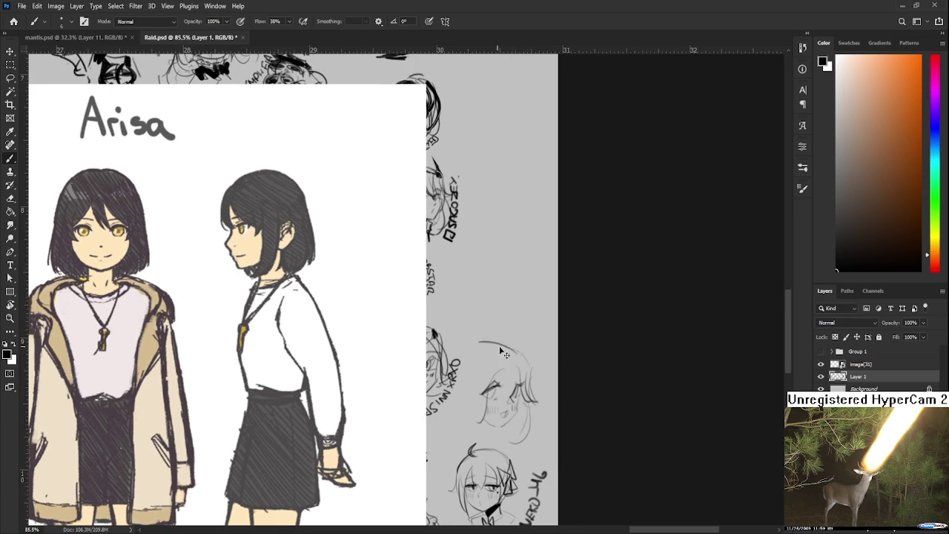
{"action": "key", "text": "ctrl+z"}
{"action": "mouse_move", "coordinate": [487, 339]}
{"action": "left_mouse_down"}
{"action": "mouse_move", "coordinate": [467, 349]}
{"action": "mouse_move", "coordinate": [468, 412]}
{"action": "mouse_move", "coordinate": [463, 396]}
{"action": "left_mouse_up"}
{"action": "key", "text": "ctrl+z"}
{"action": "key", "text": "ctrl+z"}
{"action": "key", "text": "ctrl+z"}
{"action": "mouse_move", "coordinate": [482, 350]}
{"action": "left_mouse_down"}
{"action": "mouse_move", "coordinate": [467, 402]}
{"action": "mouse_move", "coordinate": [445, 418]}
{"action": "left_mouse_up"}
{"action": "key", "text": "ctrl+z"}
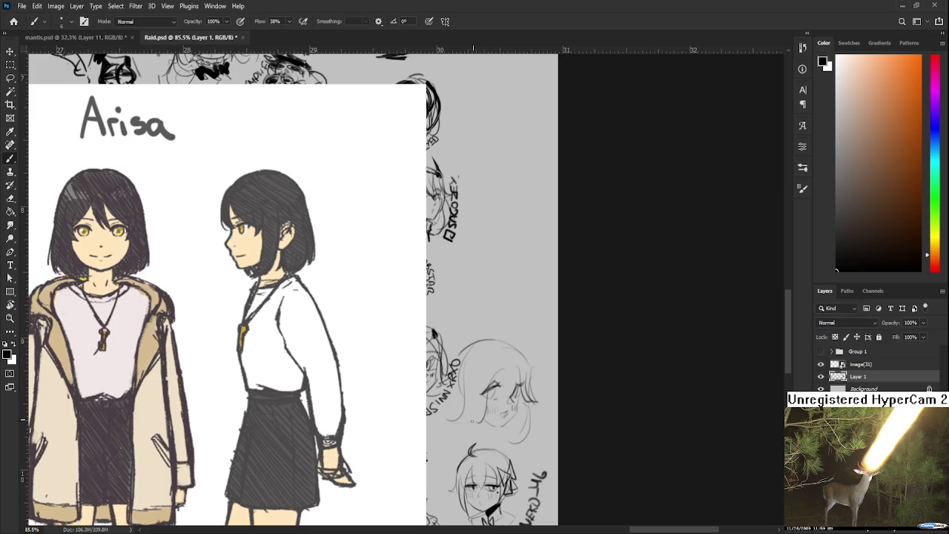
Lasso the head sketch, scale it to about 76%, reposition it and deselect
{"action": "key", "text": "l"}
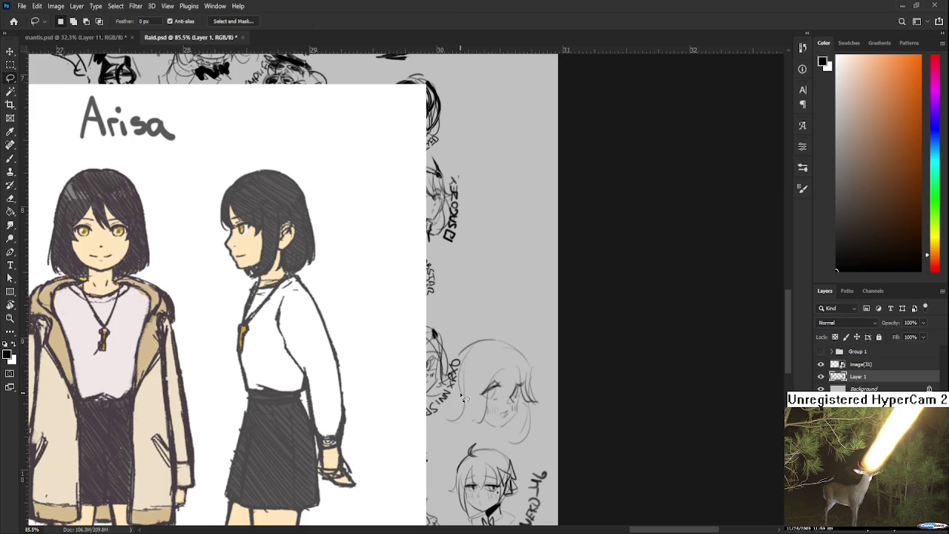
{"action": "mouse_move", "coordinate": [468, 361]}
{"action": "left_mouse_down"}
{"action": "mouse_move", "coordinate": [456, 413]}
{"action": "mouse_move", "coordinate": [464, 356]}
{"action": "left_mouse_up"}
{"action": "key", "text": "ctrl+t"}
{"action": "left_click_drag", "start_coordinate": [437, 306], "coordinate": [463, 327]}
{"action": "left_click_drag", "start_coordinate": [511, 382], "coordinate": [514, 393]}
{"action": "key", "text": "Return"}
{"action": "key", "text": "ctrl+d"}
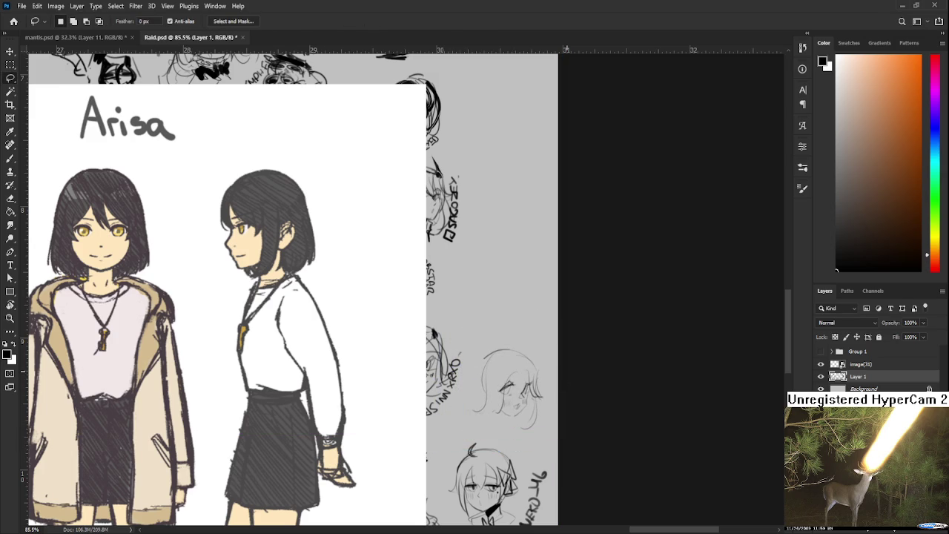
{"action": "scroll", "coordinate": [568, 378], "scroll_direction": "up", "scroll_amount": 3}
Extend the head outline and darken the closed eye with eyelid strokes
{"action": "left_click_drag", "start_coordinate": [505, 378], "coordinate": [478, 344]}
{"action": "key", "text": "b"}
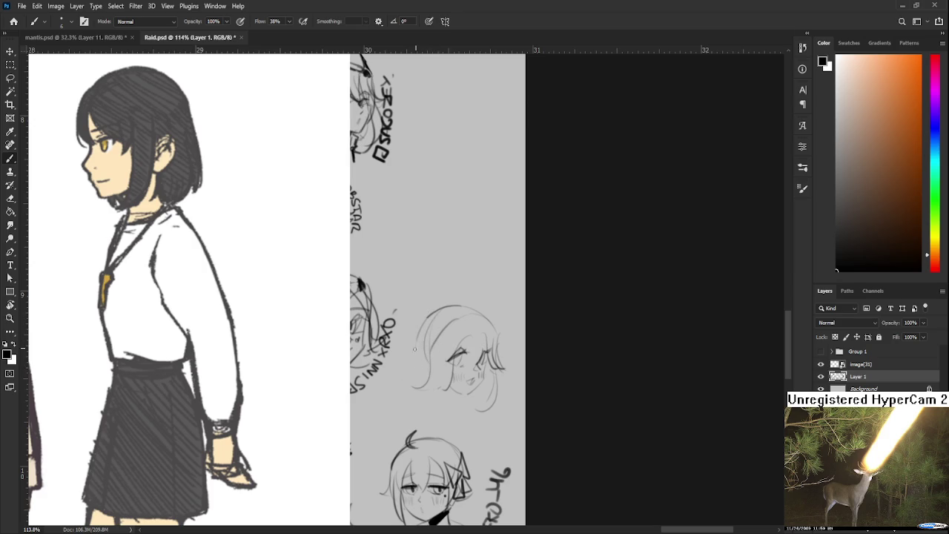
{"action": "left_click_drag", "start_coordinate": [416, 343], "coordinate": [409, 387]}
{"action": "scroll", "coordinate": [419, 354], "scroll_direction": "right", "scroll_amount": 2}
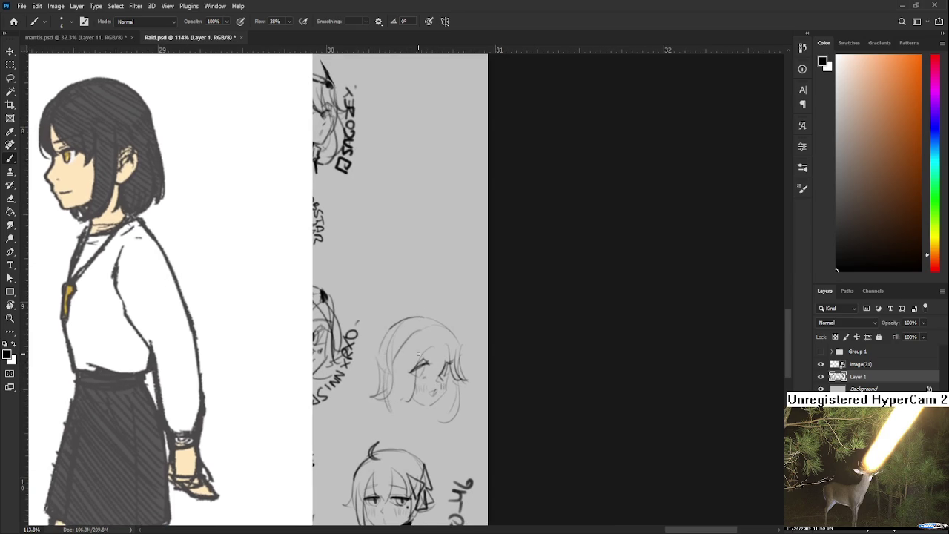
{"action": "left_click_drag", "start_coordinate": [411, 362], "coordinate": [429, 352]}
{"action": "scroll", "coordinate": [438, 356], "scroll_direction": "down", "scroll_amount": 1}
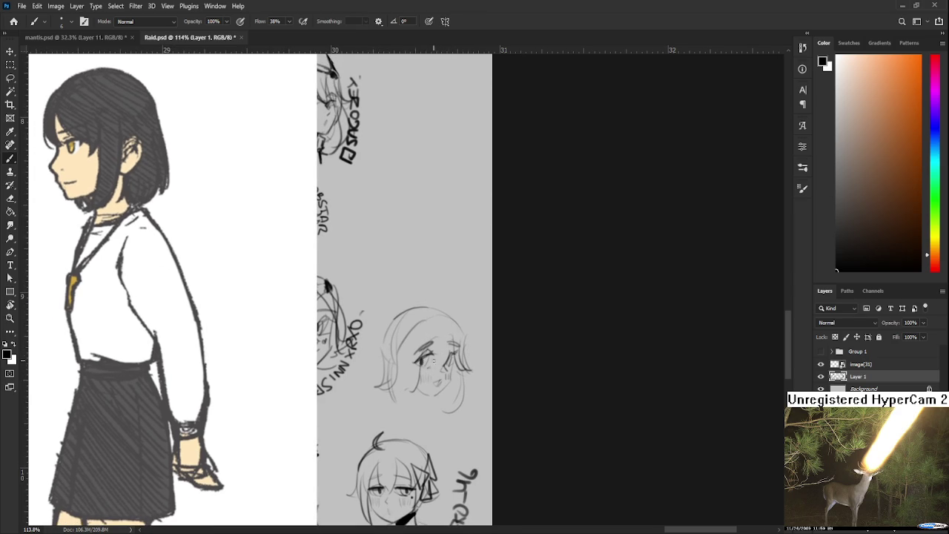
{"action": "mouse_move", "coordinate": [435, 352]}
{"action": "left_mouse_down"}
{"action": "mouse_move", "coordinate": [415, 359]}
{"action": "mouse_move", "coordinate": [453, 356]}
{"action": "left_mouse_up"}
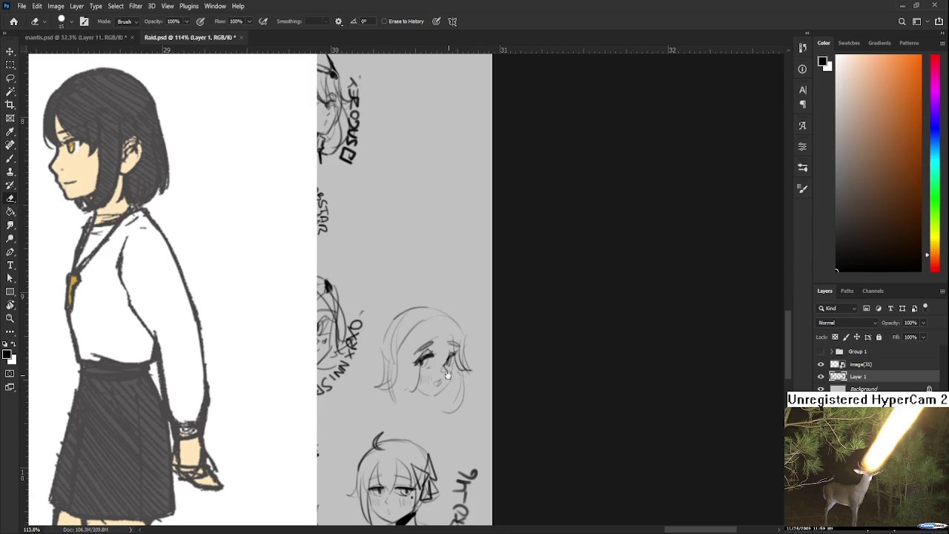
{"action": "scroll", "coordinate": [449, 371], "scroll_direction": "up", "scroll_amount": 1}
{"action": "scroll", "coordinate": [422, 385], "scroll_direction": "down", "scroll_amount": 1}
Paint thick dark hair on the head's left side, erasing light strands through it
{"action": "key", "text": "bracketright"}
{"action": "key", "text": "bracketright"}
{"action": "left_click_drag", "start_coordinate": [422, 326], "coordinate": [404, 396]}
{"action": "left_click_drag", "start_coordinate": [412, 360], "coordinate": [416, 399]}
{"action": "left_click_drag", "start_coordinate": [401, 330], "coordinate": [396, 395]}
{"action": "left_click_drag", "start_coordinate": [404, 349], "coordinate": [408, 380]}
{"action": "key", "text": "e"}
{"action": "left_click_drag", "start_coordinate": [422, 325], "coordinate": [414, 371]}
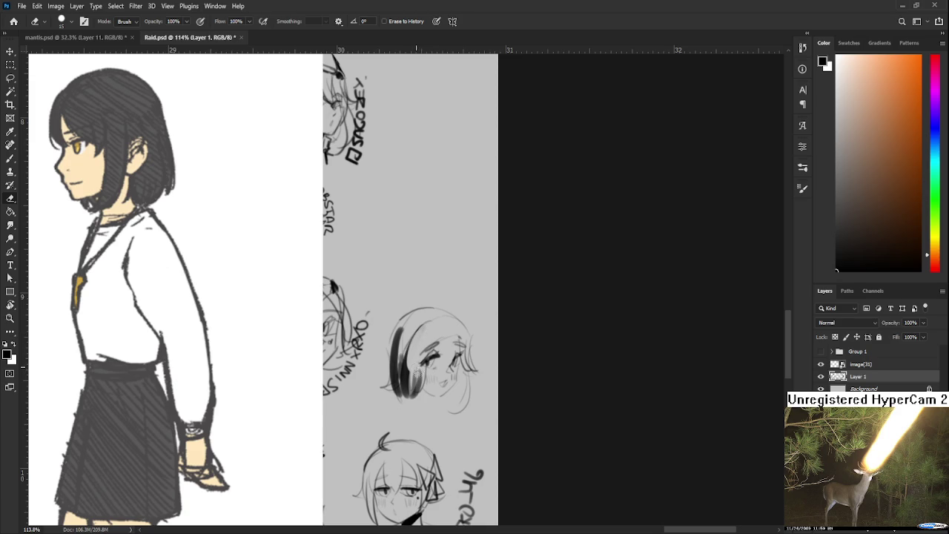
{"action": "key", "text": "b"}
{"action": "mouse_move", "coordinate": [455, 349]}
{"action": "left_mouse_down"}
{"action": "mouse_move", "coordinate": [459, 391]}
{"action": "mouse_move", "coordinate": [468, 385]}
{"action": "left_mouse_up"}
Add a fine stroke beneath the head and a small mouth line on the face
{"action": "key", "text": "bracketleft"}
{"action": "key", "text": "bracketleft"}
{"action": "key", "text": "bracketleft"}
{"action": "key", "text": "bracketleft"}
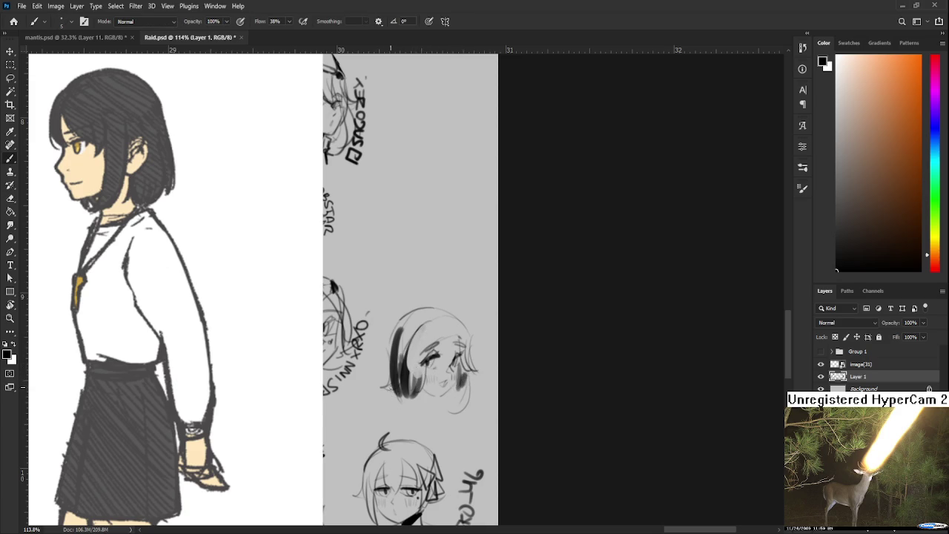
{"action": "left_click_drag", "start_coordinate": [383, 401], "coordinate": [433, 402]}
{"action": "left_click_drag", "start_coordinate": [446, 396], "coordinate": [450, 388]}
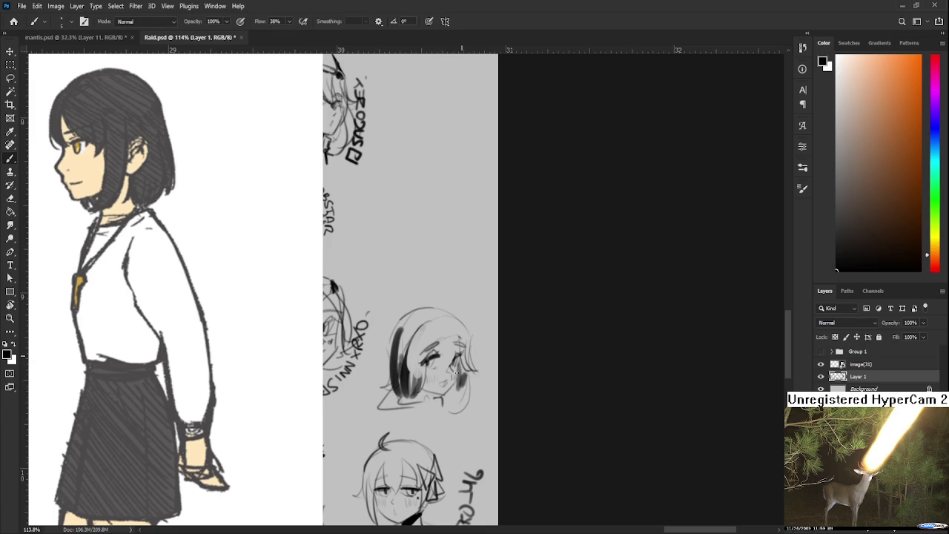
{"action": "key", "text": "ctrl+t"}
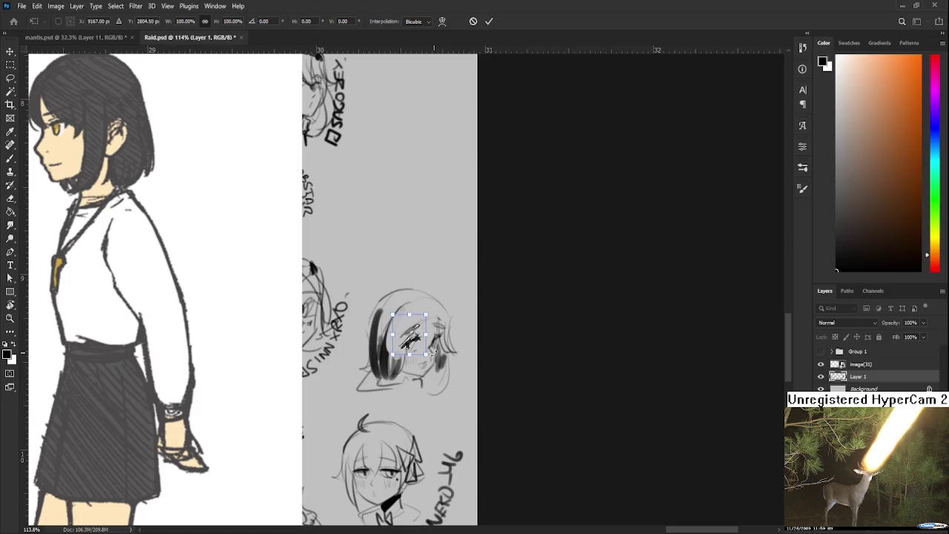
{"action": "key", "text": "Return"}
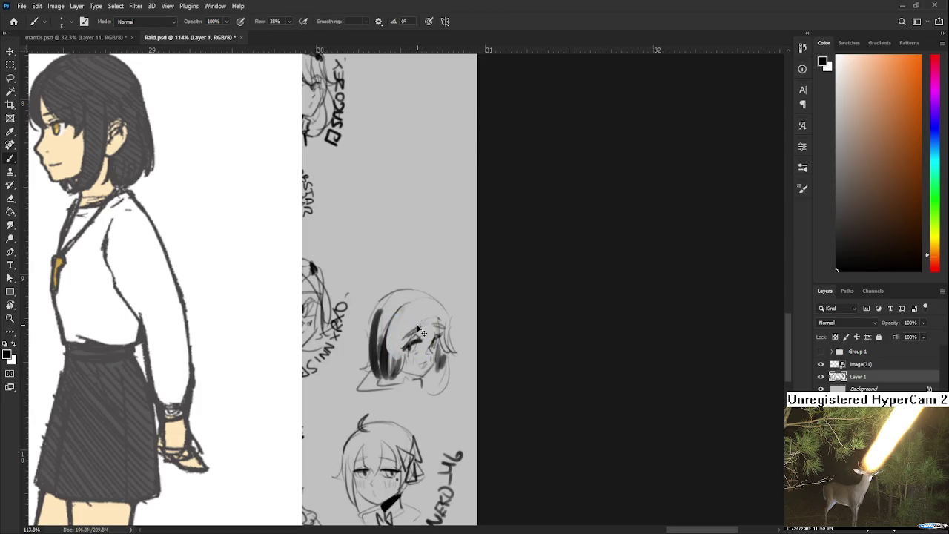
Refine the hair with extra dark strokes and a curve along its left outline
{"action": "mouse_move", "coordinate": [416, 320]}
{"action": "left_mouse_down"}
{"action": "mouse_move", "coordinate": [438, 316]}
{"action": "mouse_move", "coordinate": [414, 323]}
{"action": "left_mouse_up"}
{"action": "key", "text": "e"}
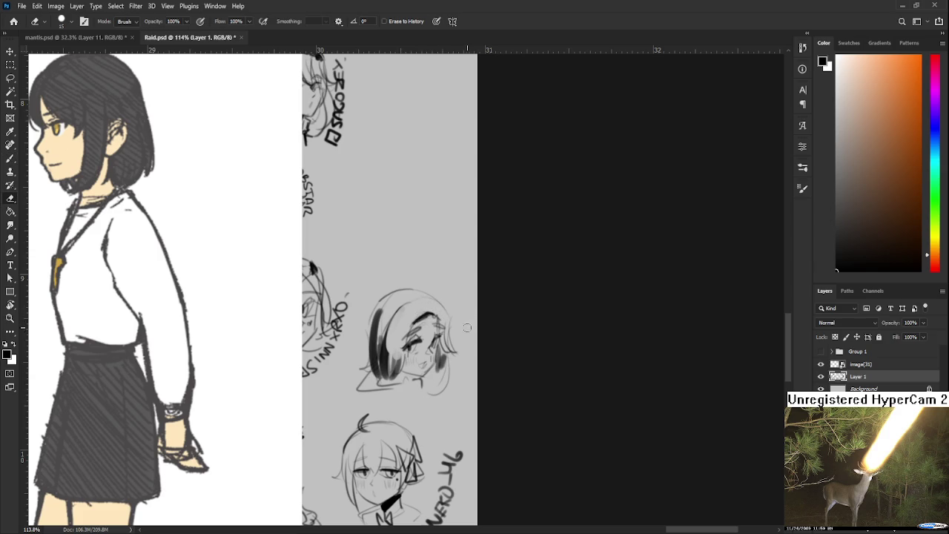
{"action": "left_click_drag", "start_coordinate": [450, 357], "coordinate": [442, 362]}
{"action": "key", "text": "b"}
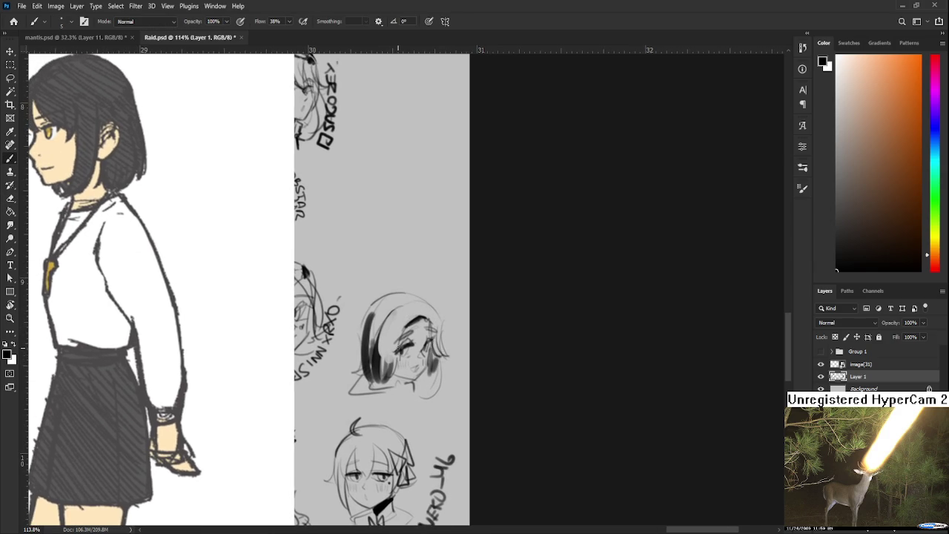
{"action": "mouse_move", "coordinate": [400, 339]}
{"action": "left_mouse_down"}
{"action": "mouse_move", "coordinate": [397, 381]}
{"action": "mouse_move", "coordinate": [422, 364]}
{"action": "left_mouse_up"}
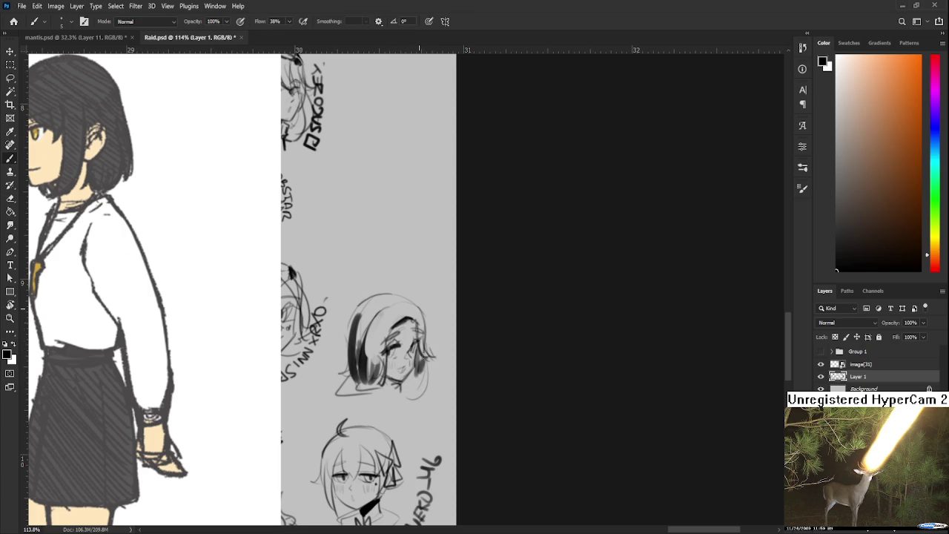
{"action": "left_click_drag", "start_coordinate": [427, 322], "coordinate": [442, 363]}
{"action": "left_click_drag", "start_coordinate": [347, 306], "coordinate": [343, 348]}
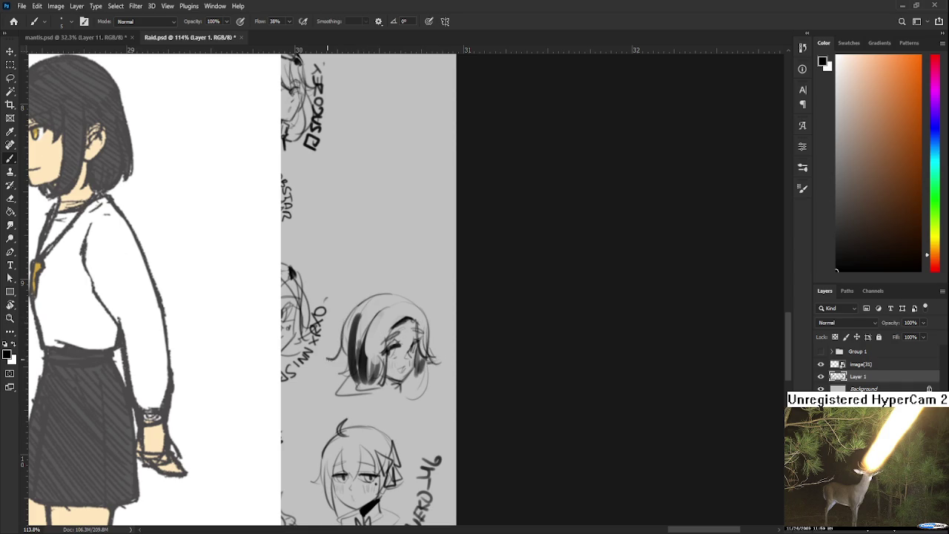
Letter the SOPHUDRAWS signature beside the head and save the sheet
{"action": "scroll", "coordinate": [416, 374], "scroll_direction": "down", "scroll_amount": 1}
{"action": "scroll", "coordinate": [414, 354], "scroll_direction": "down", "scroll_amount": 1}
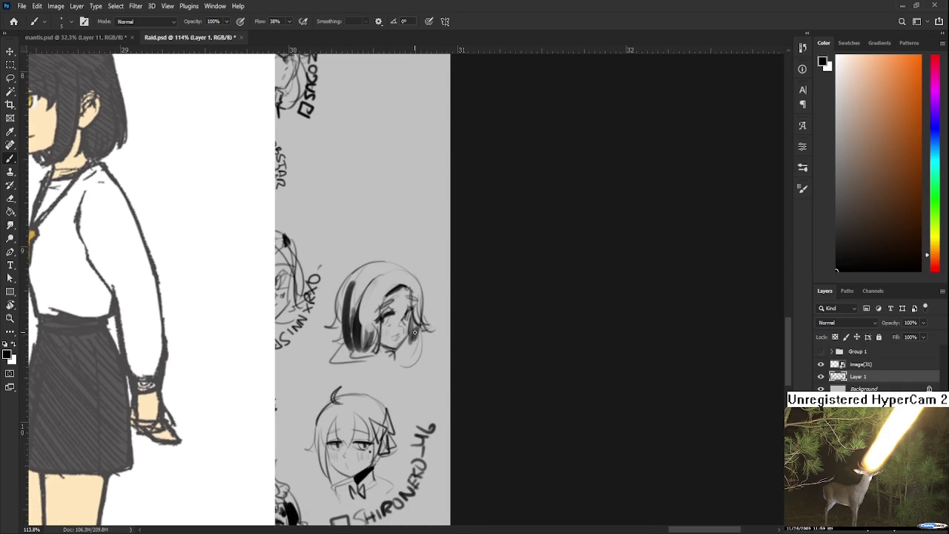
{"action": "mouse_move", "coordinate": [401, 354]}
{"action": "left_mouse_down"}
{"action": "mouse_move", "coordinate": [404, 402]}
{"action": "mouse_move", "coordinate": [407, 355]}
{"action": "left_mouse_up"}
{"action": "mouse_move", "coordinate": [377, 384]}
{"action": "left_mouse_down"}
{"action": "mouse_move", "coordinate": [429, 370]}
{"action": "mouse_move", "coordinate": [436, 355]}
{"action": "mouse_move", "coordinate": [393, 354]}
{"action": "mouse_move", "coordinate": [416, 347]}
{"action": "mouse_move", "coordinate": [422, 333]}
{"action": "left_mouse_up"}
{"action": "key", "text": "ctrl+s"}
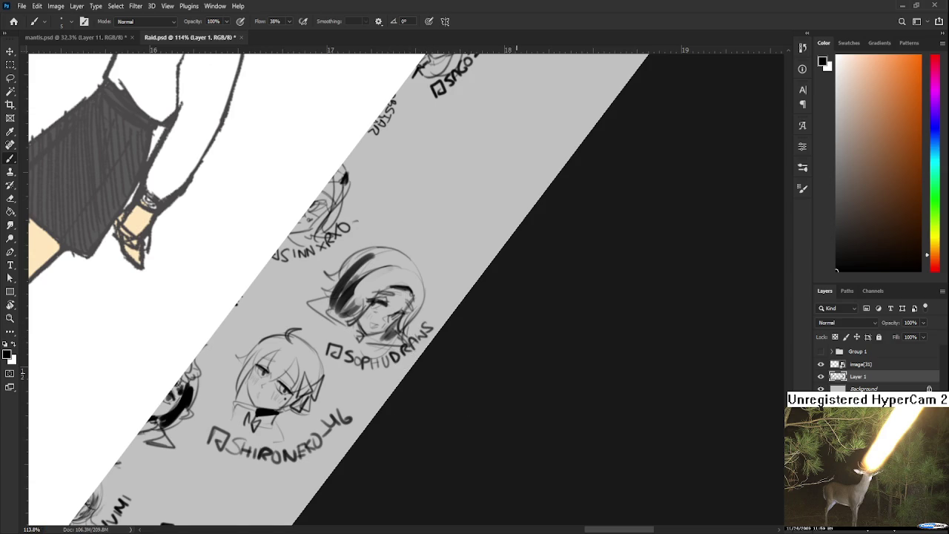
Zoom out and turn the tilted canvas upright to see the whole sheet
{"action": "scroll", "coordinate": [523, 343], "scroll_direction": "down", "scroll_amount": 2}
{"action": "scroll", "coordinate": [523, 333], "scroll_direction": "down", "scroll_amount": 2}
{"action": "scroll", "coordinate": [522, 334], "scroll_direction": "down", "scroll_amount": 2}
{"action": "key", "text": "r"}
{"action": "left_click_drag", "start_coordinate": [522, 334], "coordinate": [526, 311]}
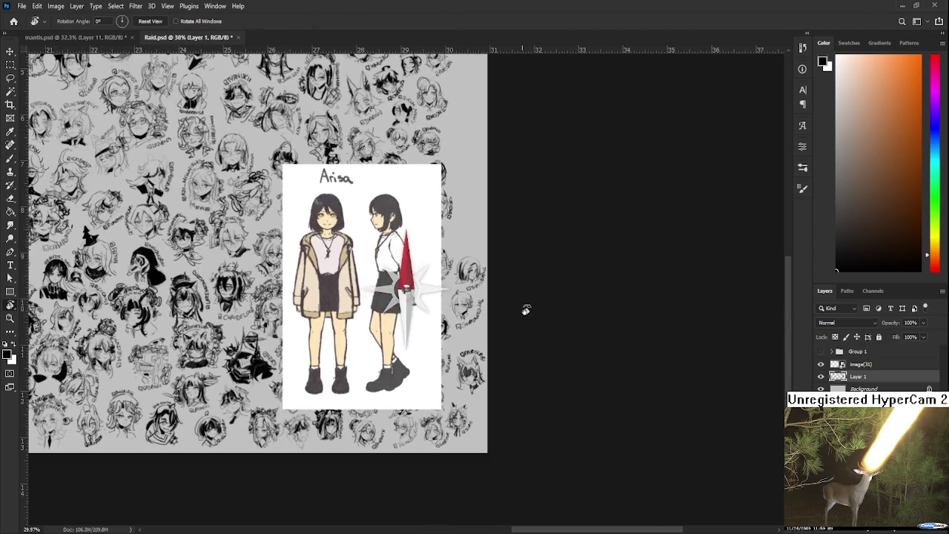
Delete the image(31) Arisa reference layer and close Raid.psd
{"action": "left_click", "coordinate": [860, 364]}
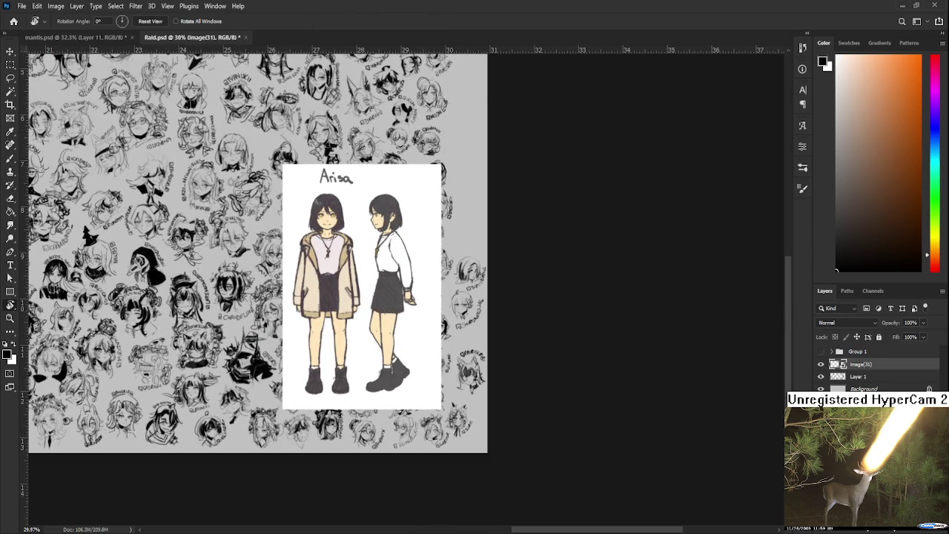
{"action": "key", "text": "Delete"}
{"action": "scroll", "coordinate": [470, 333], "scroll_direction": "down", "scroll_amount": 1}
{"action": "scroll", "coordinate": [213, 332], "scroll_direction": "down", "scroll_amount": 1}
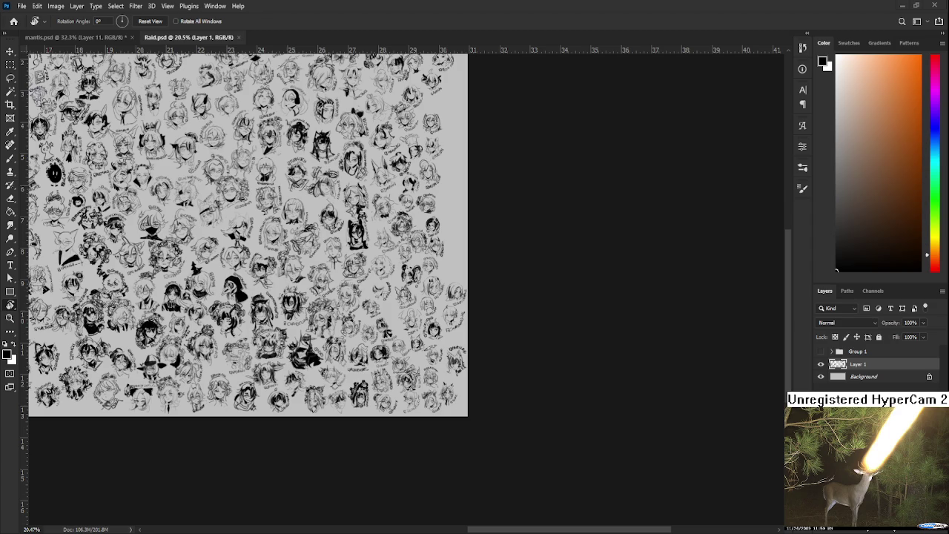
{"action": "key", "text": "ctrl+w"}
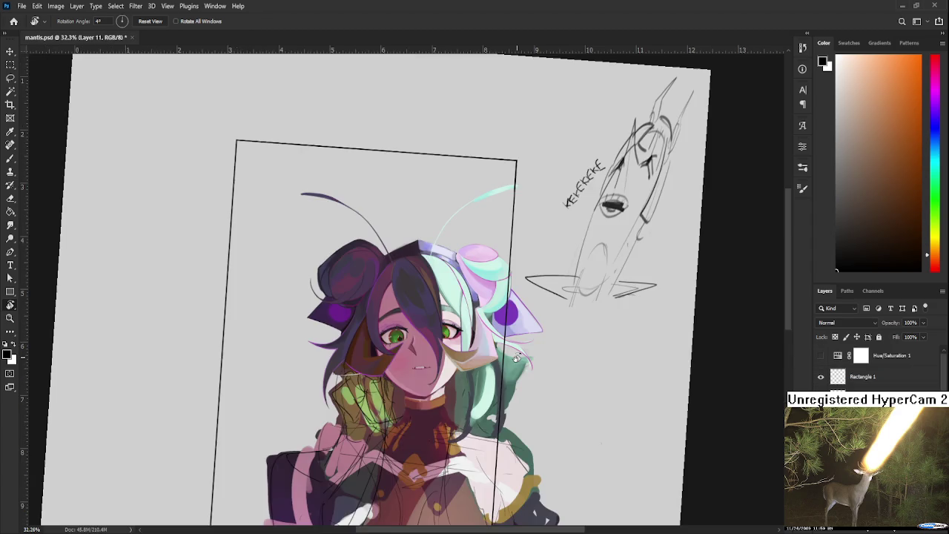
Switch to the moka edit.psd reference document beside the mantis painting
{"action": "scroll", "coordinate": [412, 354], "scroll_direction": "up", "scroll_amount": 2}
{"action": "scroll", "coordinate": [411, 354], "scroll_direction": "up", "scroll_amount": 2}
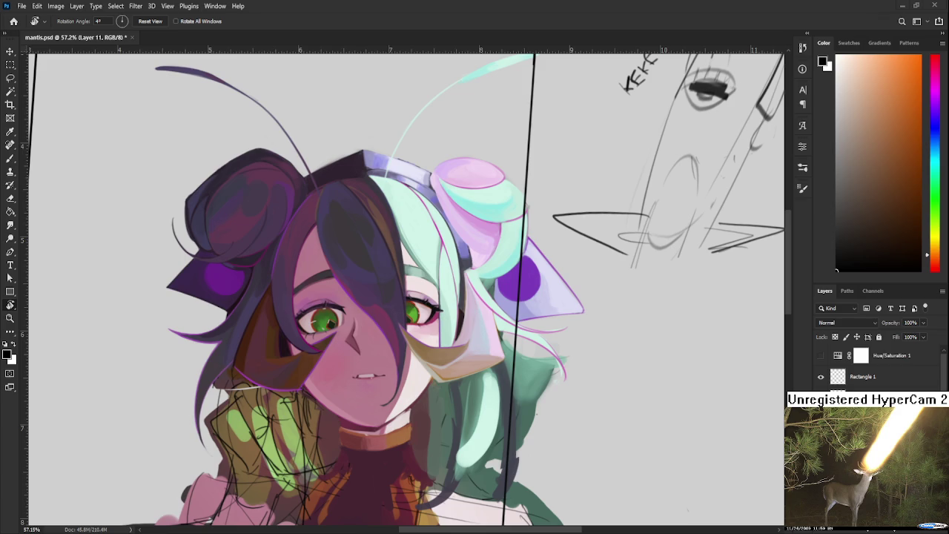
{"action": "scroll", "coordinate": [434, 353], "scroll_direction": "down", "scroll_amount": 3}
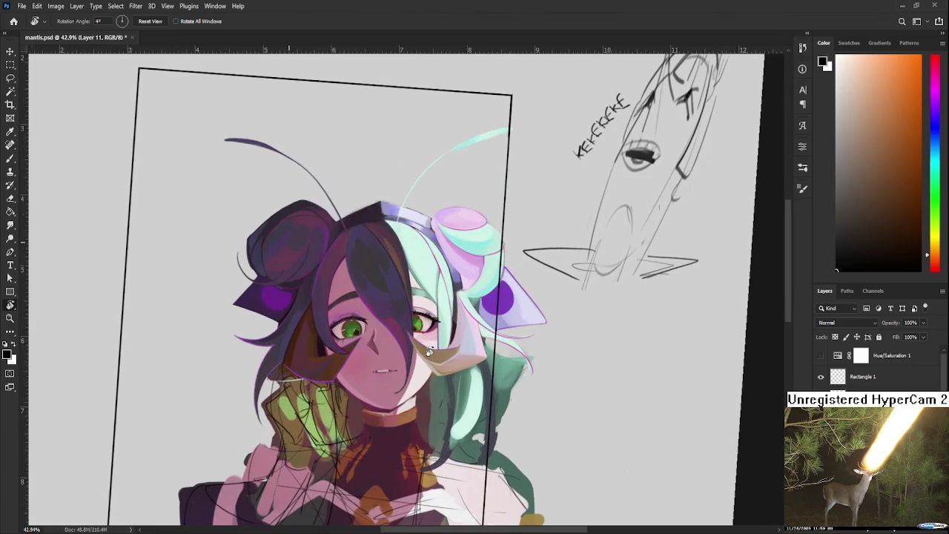
{"action": "key", "text": "ctrl+Tab"}
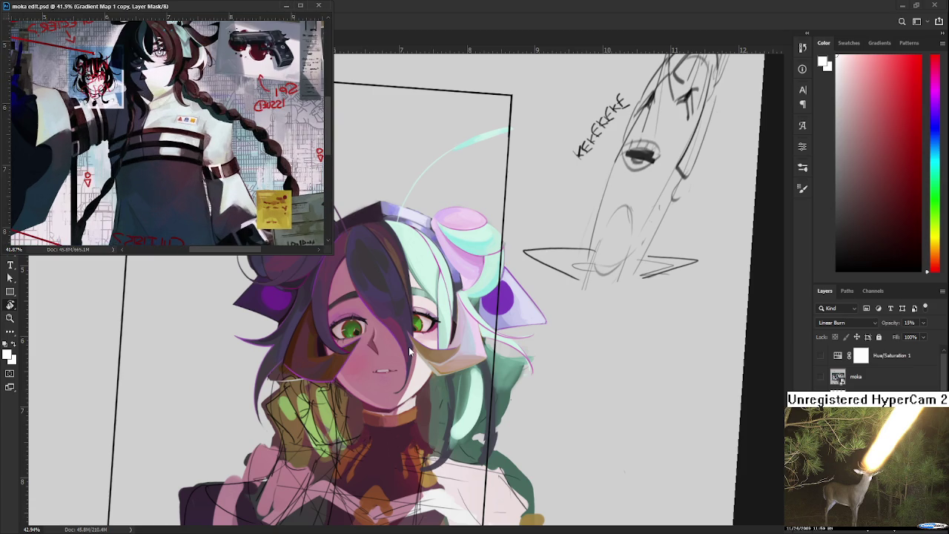
Reframe the view on the face, sample its pink skin and paint a light edge stroke
{"action": "mouse_move", "coordinate": [429, 379]}
{"action": "left_mouse_down"}
{"action": "mouse_move", "coordinate": [510, 410]}
{"action": "mouse_move", "coordinate": [528, 365]}
{"action": "left_mouse_up"}
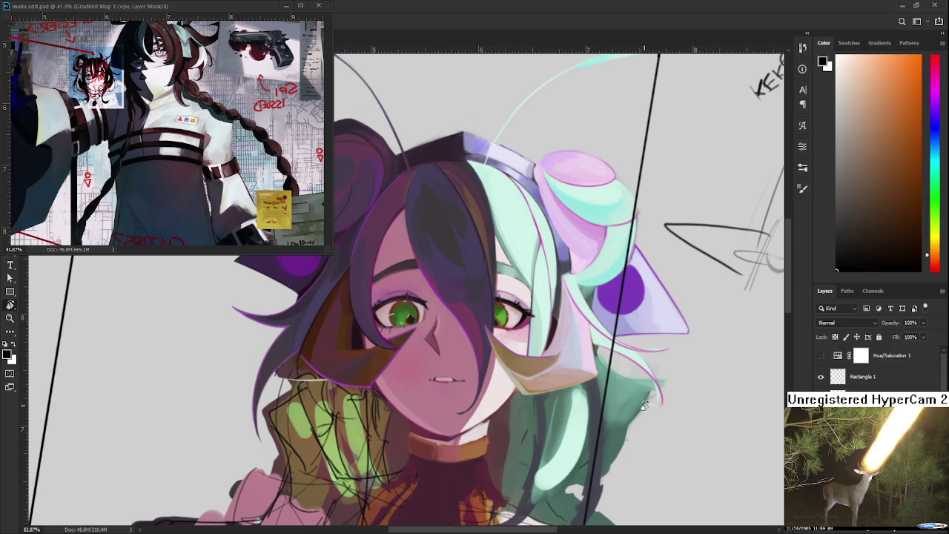
{"action": "scroll", "coordinate": [430, 404], "scroll_direction": "up", "scroll_amount": 1}
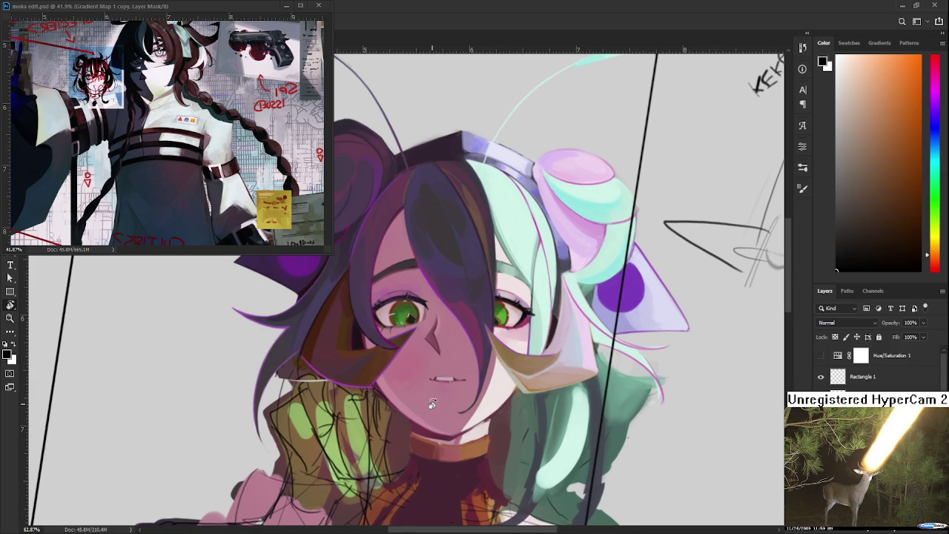
{"action": "left_click_drag", "start_coordinate": [415, 413], "coordinate": [379, 409]}
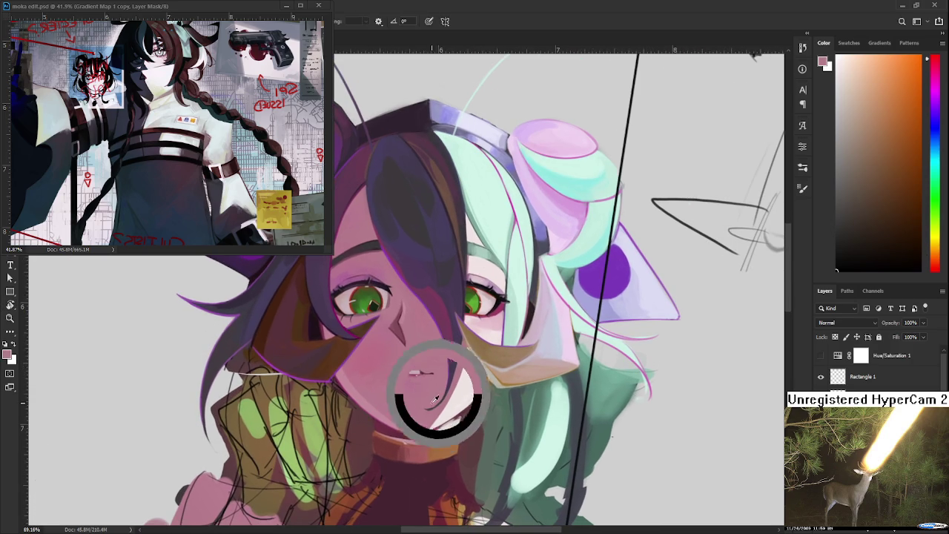
{"action": "left_click", "coordinate": [434, 401], "text": "alt"}
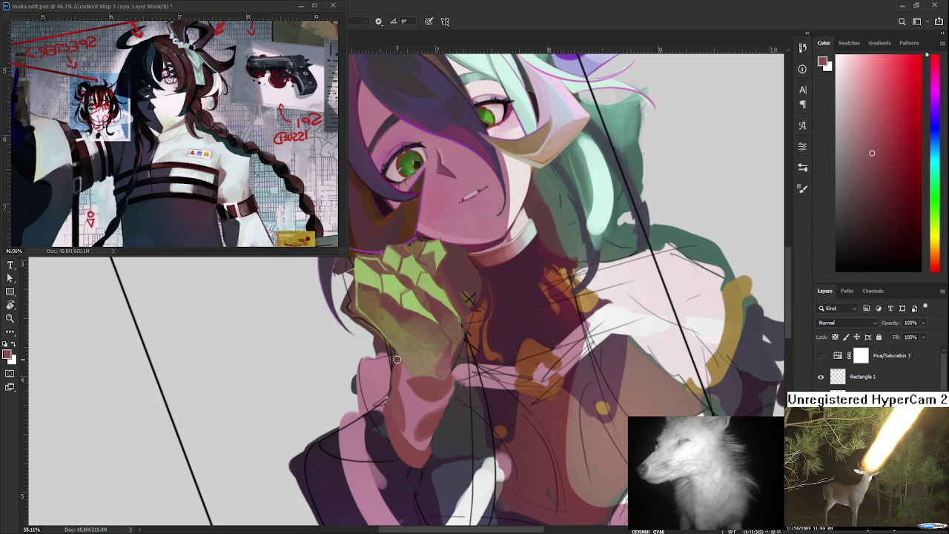
{"action": "left_click_drag", "start_coordinate": [396, 364], "coordinate": [392, 402]}
Sample colours around the hand and paint lighter pink over it
{"action": "left_click", "coordinate": [396, 364], "text": "alt"}
{"action": "left_click", "coordinate": [400, 367], "text": "alt"}
{"action": "left_click", "coordinate": [406, 378], "text": "alt"}
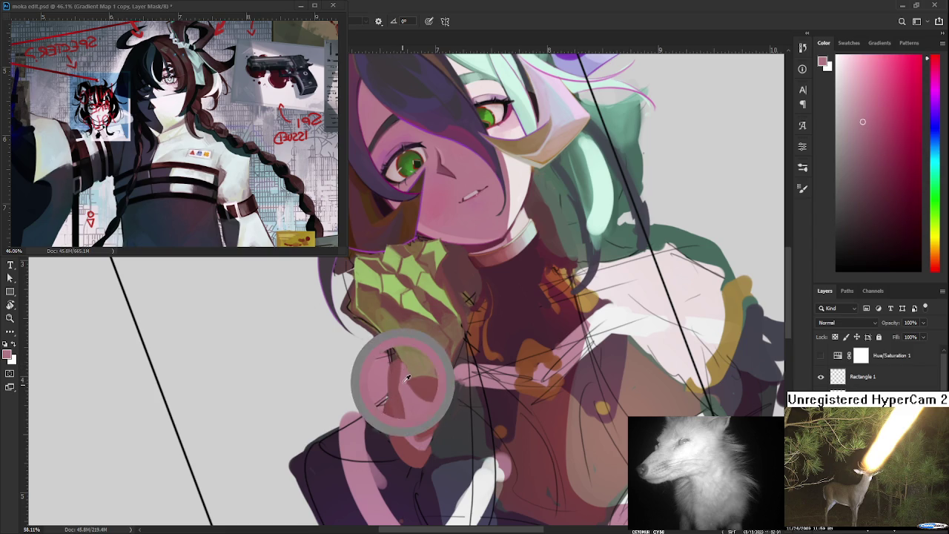
{"action": "scroll", "coordinate": [402, 396], "scroll_direction": "down", "scroll_amount": 2}
{"action": "left_click", "coordinate": [428, 373], "text": "alt"}
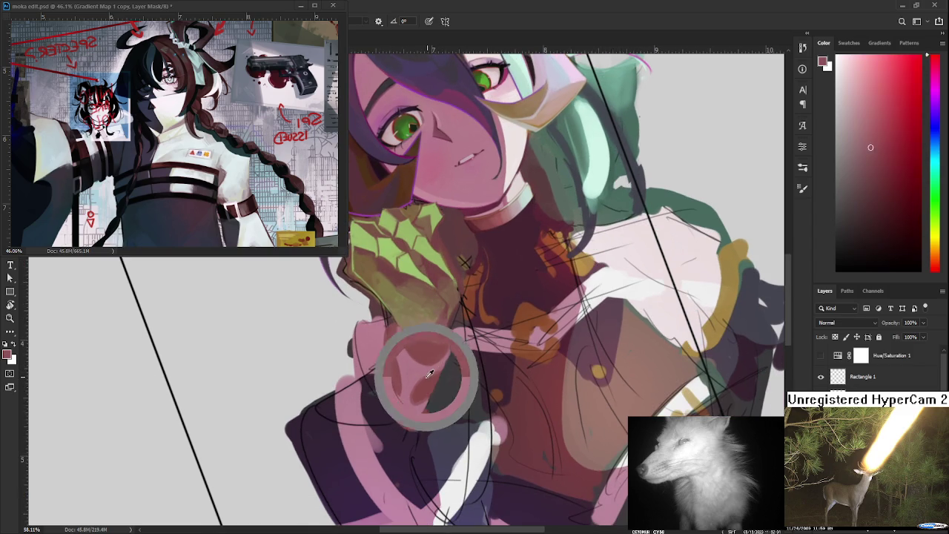
{"action": "mouse_move", "coordinate": [415, 370]}
{"action": "left_mouse_down"}
{"action": "mouse_move", "coordinate": [417, 397]}
{"action": "mouse_move", "coordinate": [432, 370]}
{"action": "mouse_move", "coordinate": [426, 390]}
{"action": "left_mouse_up"}
{"action": "left_click", "coordinate": [442, 363], "text": "alt"}
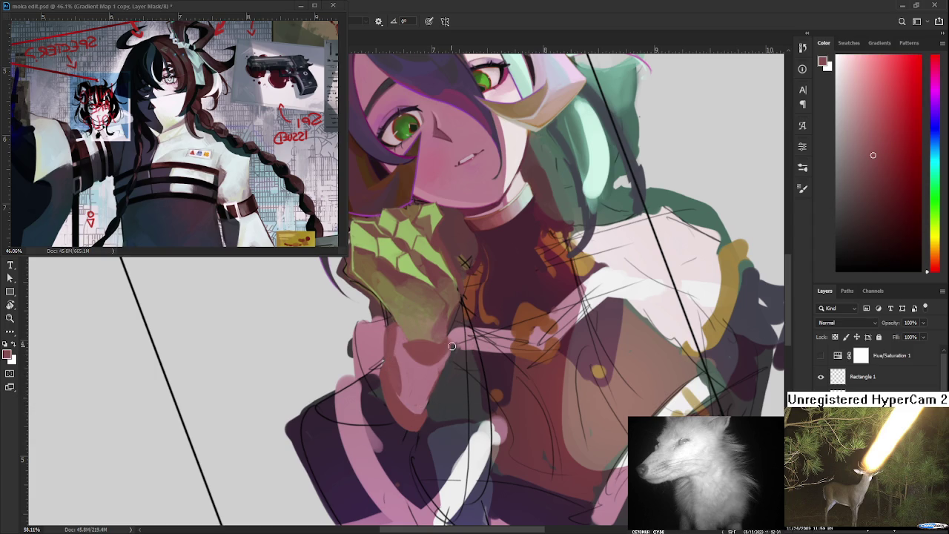
{"action": "mouse_move", "coordinate": [445, 360]}
{"action": "left_mouse_down"}
{"action": "mouse_move", "coordinate": [412, 415]}
{"action": "mouse_move", "coordinate": [436, 379]}
{"action": "left_mouse_up"}
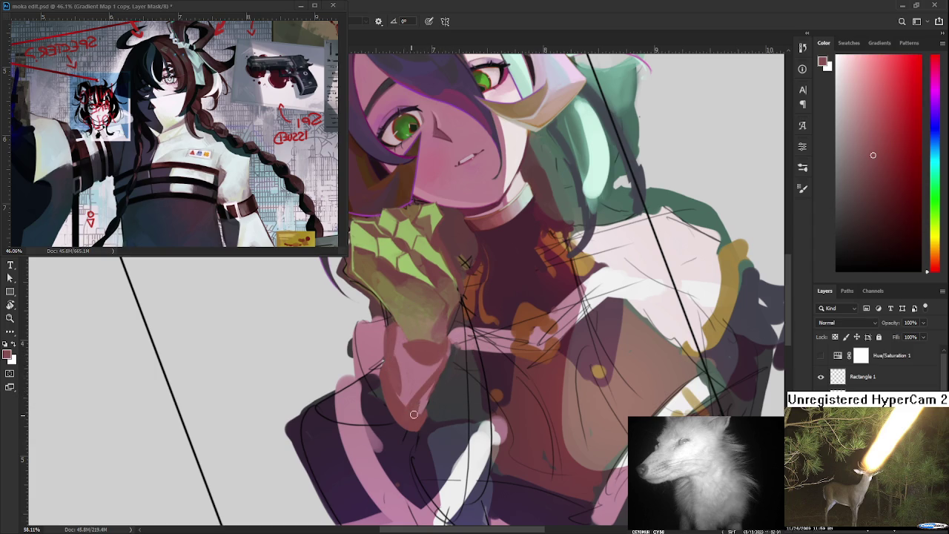
Sample colours along the sleeve, including its pink
{"action": "left_click", "coordinate": [445, 370], "text": "alt"}
{"action": "scroll", "coordinate": [429, 387], "scroll_direction": "down", "scroll_amount": 2}
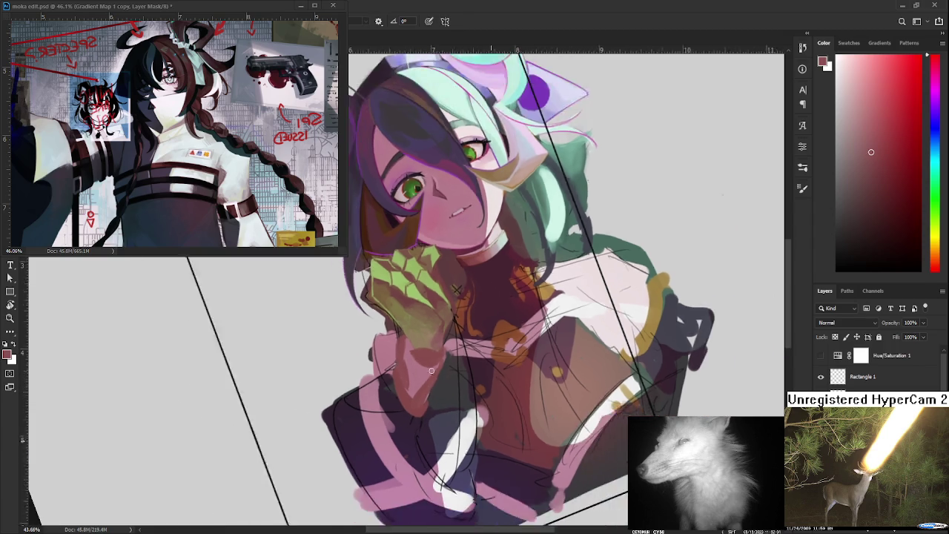
{"action": "scroll", "coordinate": [427, 385], "scroll_direction": "down", "scroll_amount": 2}
{"action": "scroll", "coordinate": [419, 385], "scroll_direction": "up", "scroll_amount": 3}
{"action": "scroll", "coordinate": [415, 384], "scroll_direction": "up", "scroll_amount": 1}
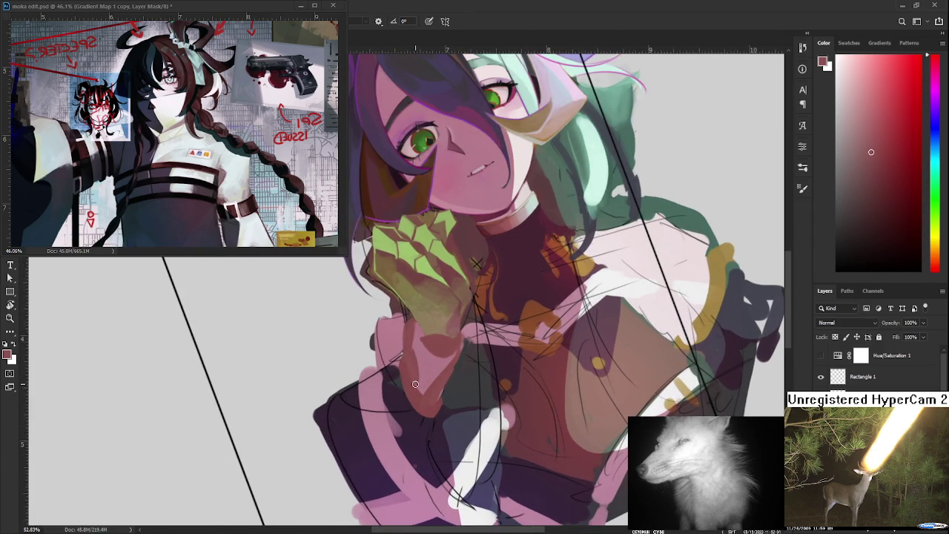
{"action": "left_click_drag", "start_coordinate": [405, 407], "coordinate": [385, 419]}
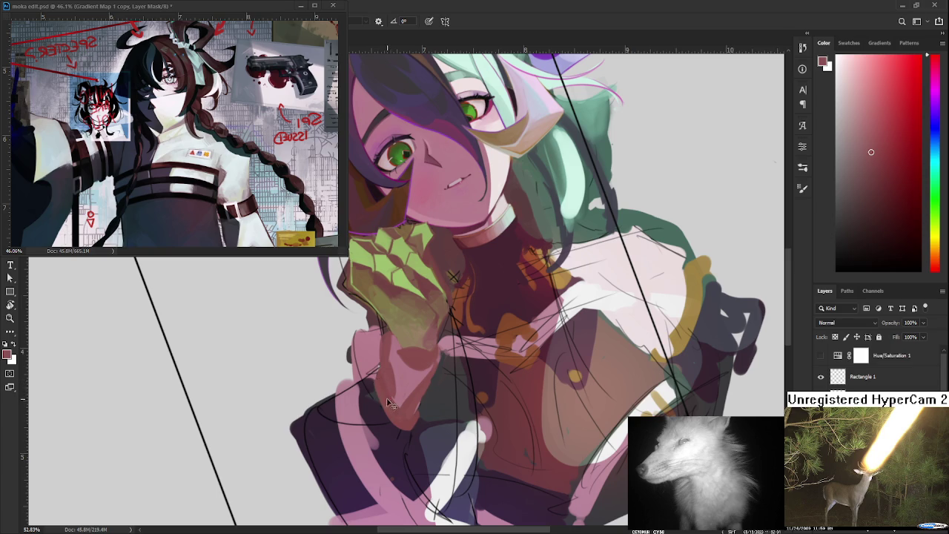
{"action": "left_click", "coordinate": [388, 387], "text": "alt"}
{"action": "left_click_drag", "start_coordinate": [381, 374], "coordinate": [400, 417]}
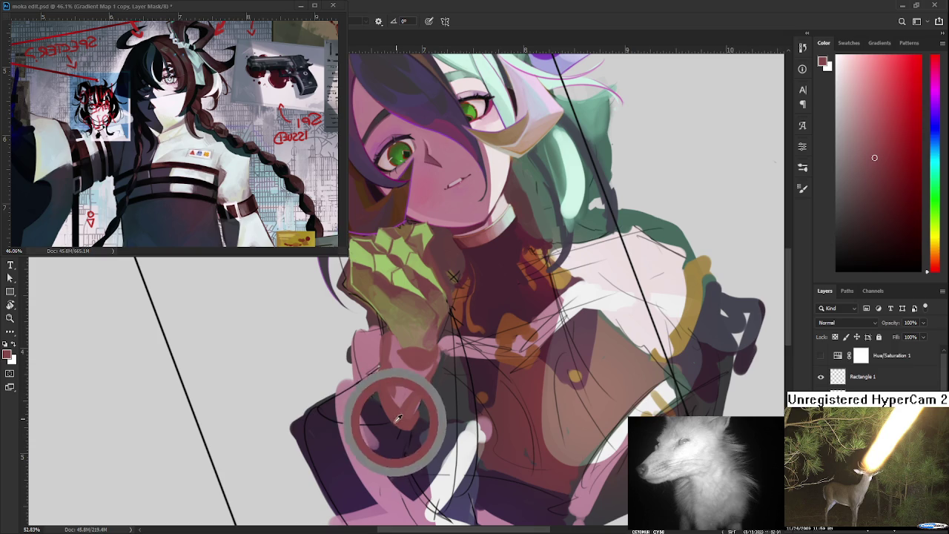
{"action": "left_click", "coordinate": [403, 417], "text": "alt"}
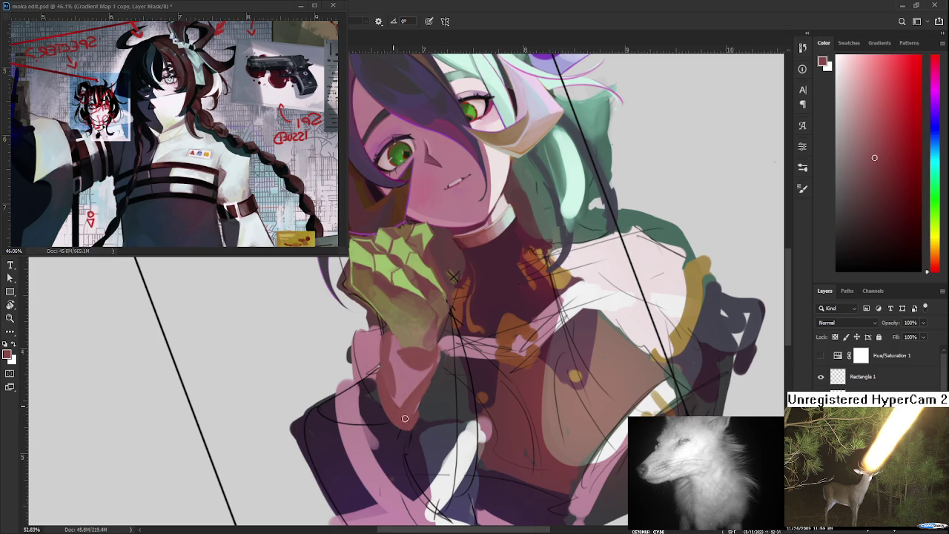
{"action": "left_click", "coordinate": [413, 407], "text": "alt"}
{"action": "left_click_drag", "start_coordinate": [417, 397], "coordinate": [417, 396]}
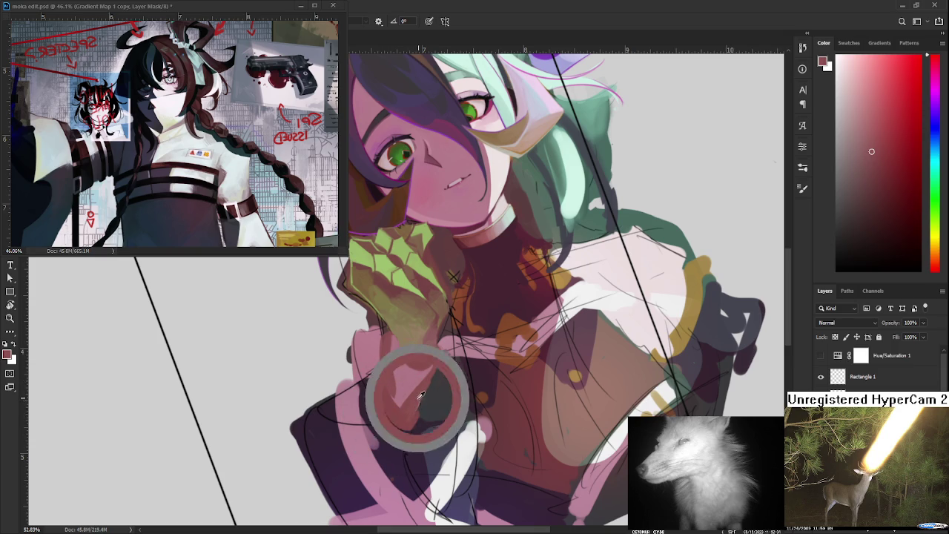
Sample the sleeve's dark purple and a red, then settle on a lighter muted pink
{"action": "left_click", "coordinate": [408, 419], "text": "alt"}
{"action": "left_click", "coordinate": [414, 414], "text": "alt"}
{"action": "left_click", "coordinate": [421, 401], "text": "alt"}
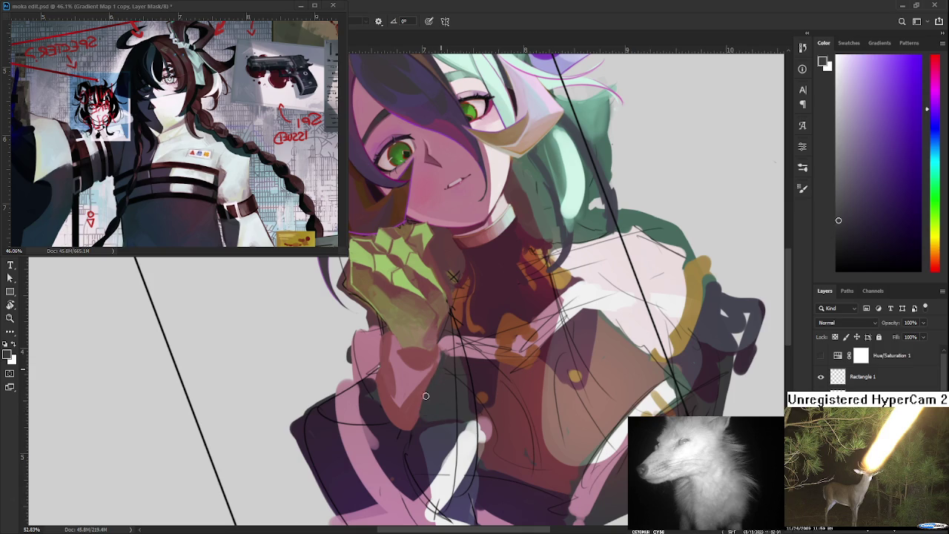
{"action": "left_click", "coordinate": [420, 404], "text": "alt"}
{"action": "left_click", "coordinate": [405, 386], "text": "alt"}
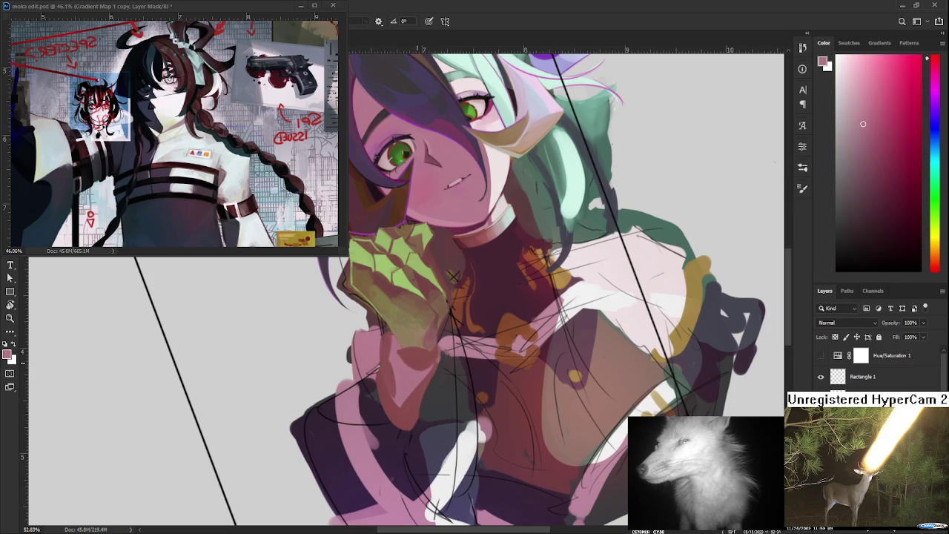
{"action": "scroll", "coordinate": [385, 343], "scroll_direction": "down", "scroll_amount": 2}
{"action": "mouse_move", "coordinate": [411, 385]}
{"action": "left_mouse_down"}
{"action": "mouse_move", "coordinate": [503, 380]}
{"action": "mouse_move", "coordinate": [451, 420]}
{"action": "mouse_move", "coordinate": [366, 397]}
{"action": "left_mouse_up"}
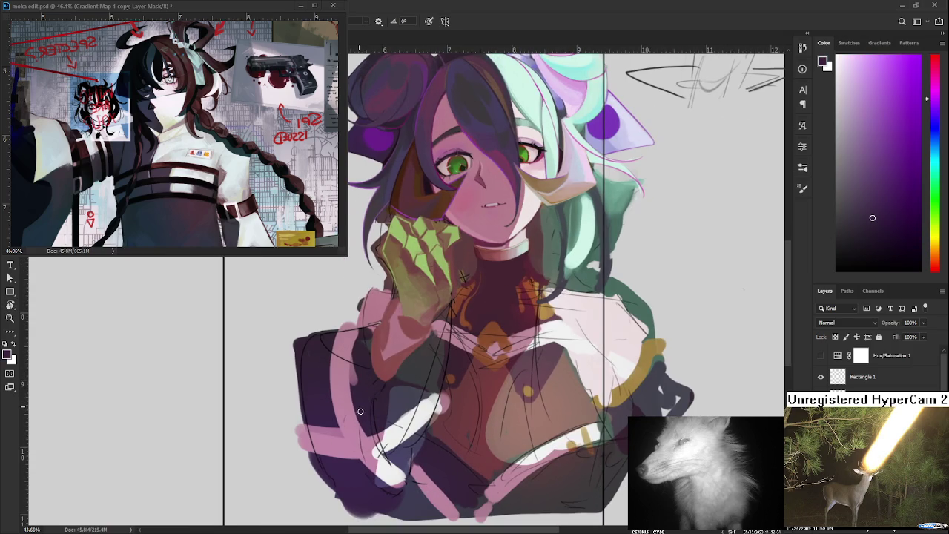
Sample dark purples and dark reds from the jacket as candidate paint colours
{"action": "left_click_drag", "start_coordinate": [350, 381], "coordinate": [362, 369]}
{"action": "left_click", "coordinate": [365, 374], "text": "alt"}
{"action": "left_click", "coordinate": [378, 373], "text": "alt"}
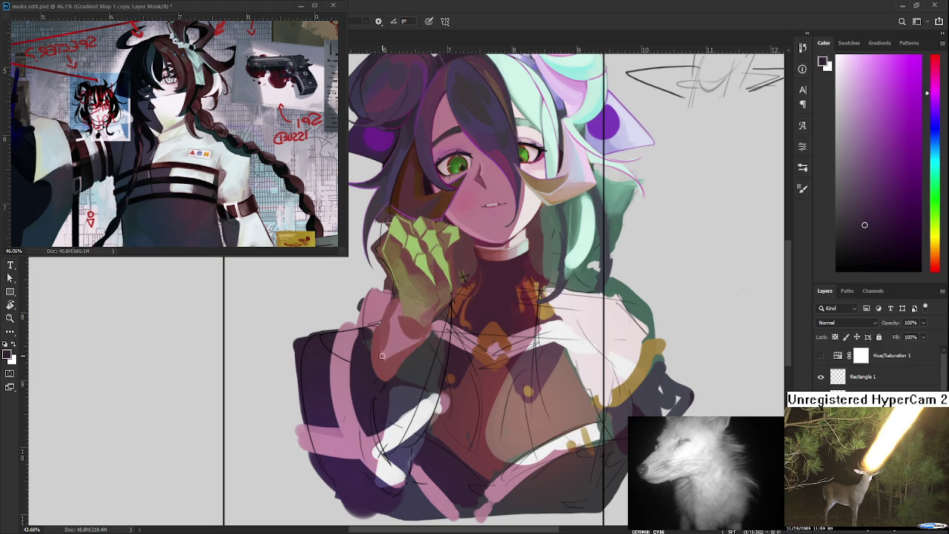
{"action": "left_click_drag", "start_coordinate": [380, 369], "coordinate": [379, 362]}
{"action": "left_click", "coordinate": [364, 365], "text": "alt"}
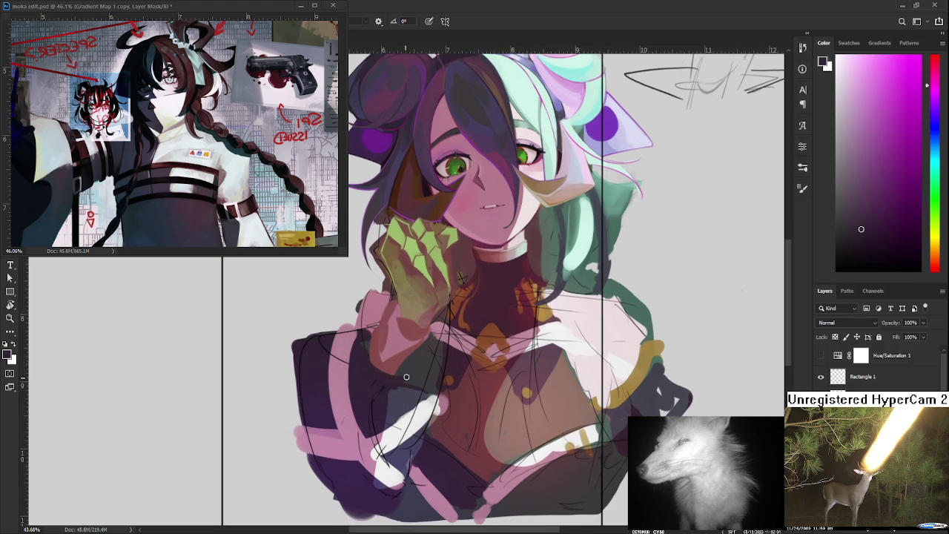
{"action": "left_click", "coordinate": [395, 371], "text": "alt"}
{"action": "left_click", "coordinate": [399, 366], "text": "alt"}
{"action": "left_click", "coordinate": [378, 365], "text": "alt"}
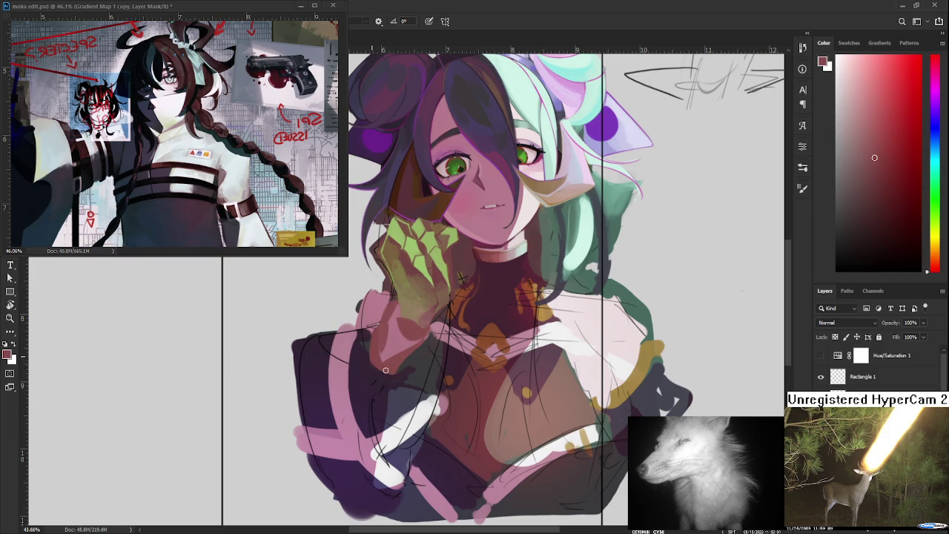
Keep sampling jacket and sleeve shades, settling on a dark blue-violet
{"action": "left_click", "coordinate": [381, 380], "text": "alt"}
{"action": "left_click", "coordinate": [406, 374], "text": "alt"}
{"action": "left_click", "coordinate": [391, 371], "text": "alt"}
{"action": "left_click", "coordinate": [386, 372], "text": "alt"}
{"action": "left_click", "coordinate": [371, 352], "text": "alt"}
{"action": "left_click", "coordinate": [382, 372], "text": "alt"}
{"action": "left_click", "coordinate": [391, 372], "text": "alt"}
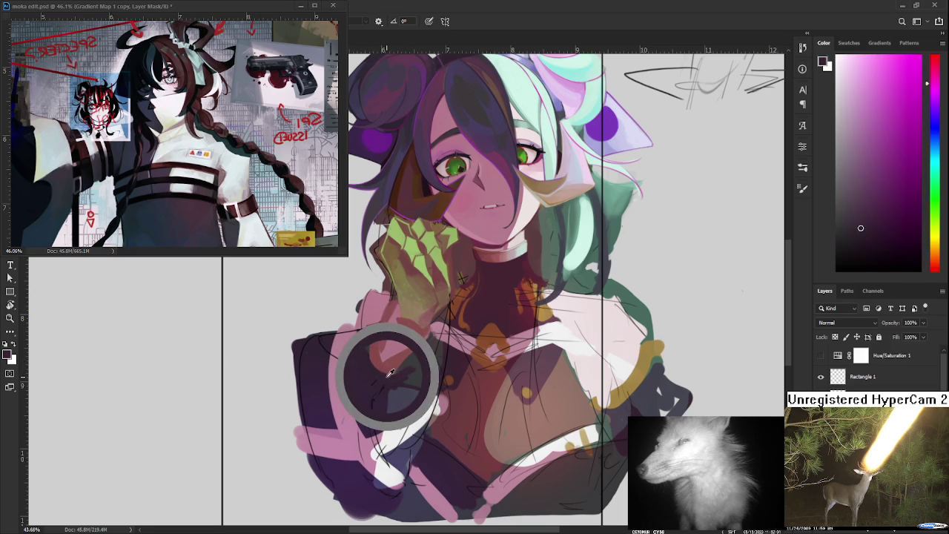
{"action": "left_click_drag", "start_coordinate": [391, 371], "coordinate": [380, 385]}
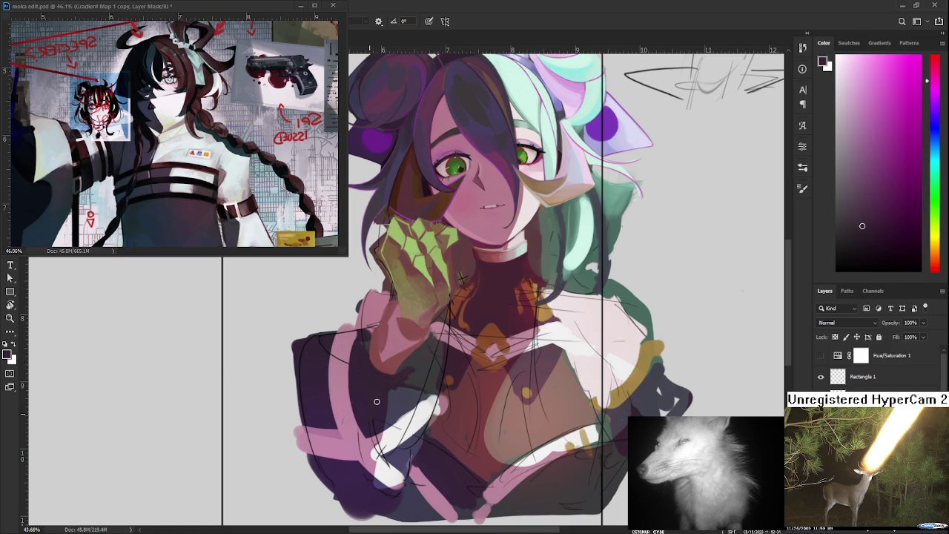
{"action": "left_click", "coordinate": [386, 385], "text": "alt"}
{"action": "mouse_move", "coordinate": [399, 395]}
{"action": "left_mouse_down"}
{"action": "mouse_move", "coordinate": [387, 391]}
{"action": "mouse_move", "coordinate": [373, 427]}
{"action": "left_mouse_up"}
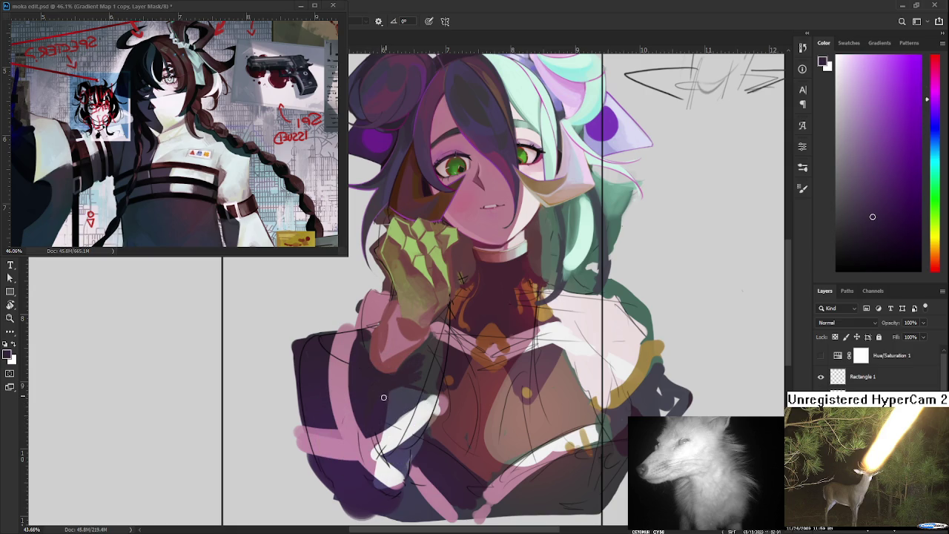
{"action": "left_click", "coordinate": [391, 395], "text": "alt"}
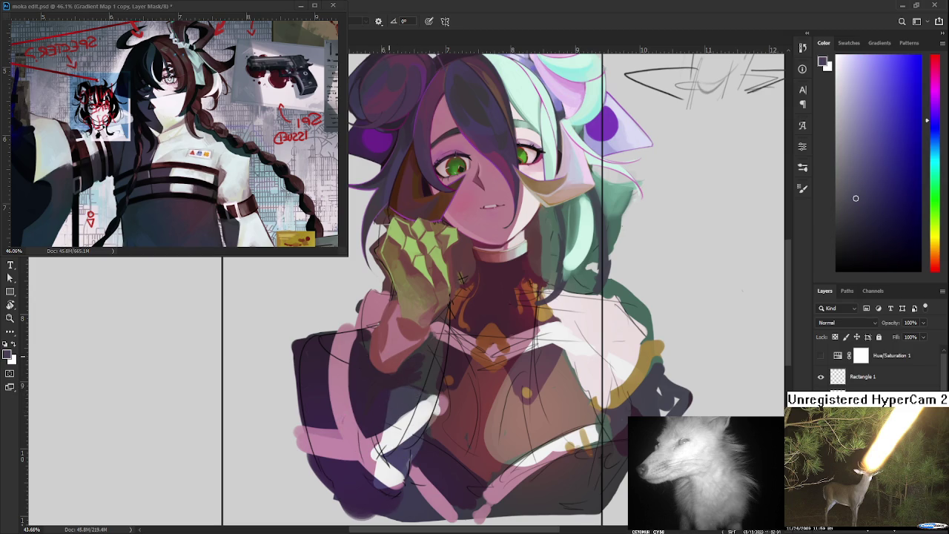
{"action": "scroll", "coordinate": [461, 278], "scroll_direction": "down", "scroll_amount": 3}
{"action": "scroll", "coordinate": [400, 373], "scroll_direction": "down", "scroll_amount": 3}
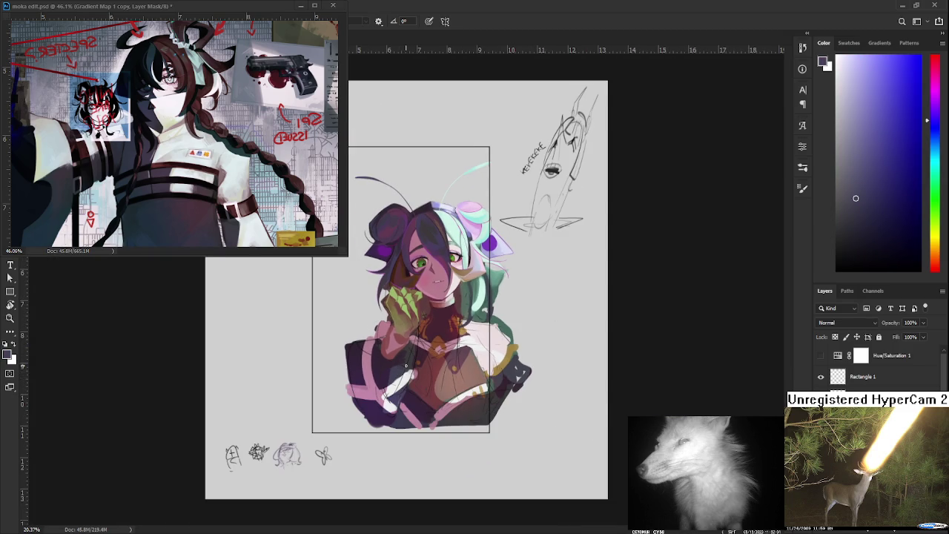
Tilt the canvas about 30 degrees and return to the Brush
{"action": "scroll", "coordinate": [406, 365], "scroll_direction": "up", "scroll_amount": 1}
{"action": "scroll", "coordinate": [406, 351], "scroll_direction": "up", "scroll_amount": 1}
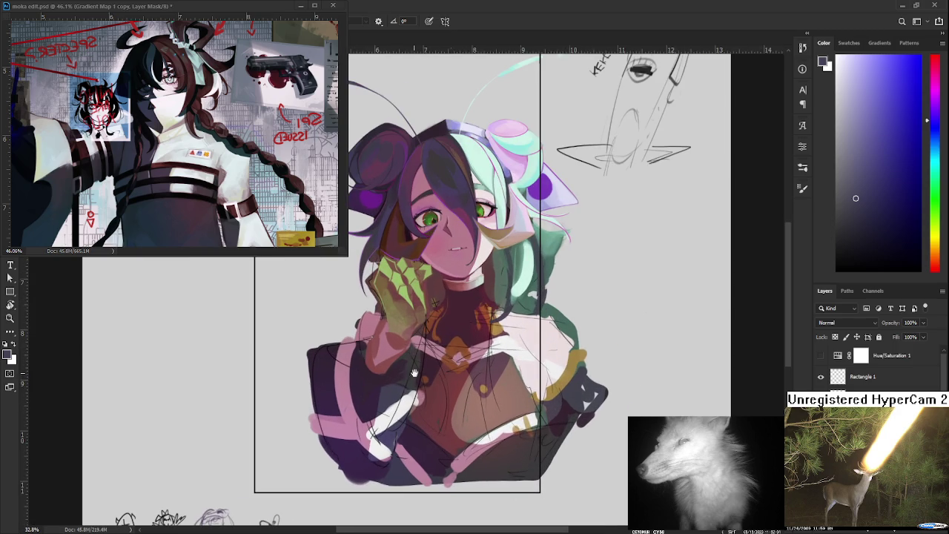
{"action": "key", "text": "r"}
{"action": "left_click_drag", "start_coordinate": [406, 350], "coordinate": [408, 338]}
{"action": "key", "text": "b"}
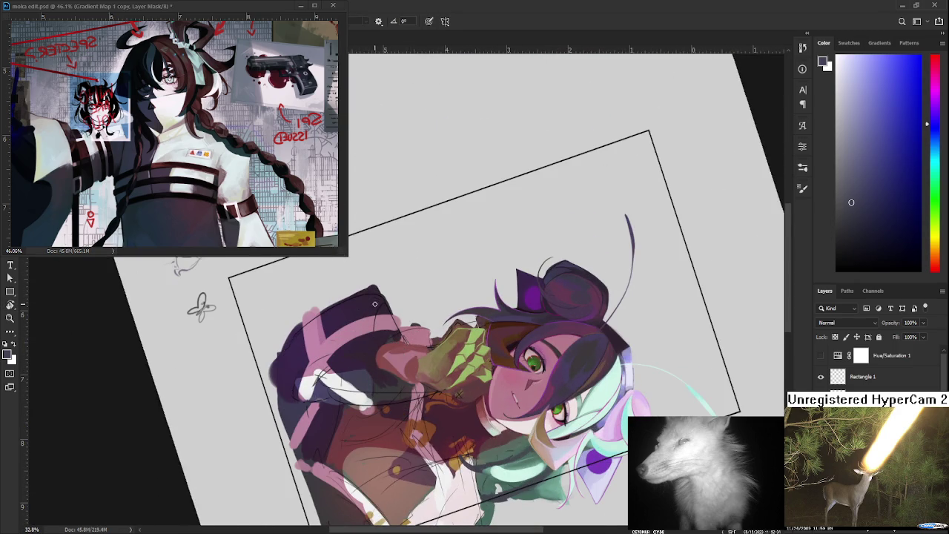
Paint a dark curved strand down the purple hair, redrawing it until it reaches further down
{"action": "left_click_drag", "start_coordinate": [375, 305], "coordinate": [384, 368]}
{"action": "key", "text": "ctrl+z"}
{"action": "left_click_drag", "start_coordinate": [376, 290], "coordinate": [368, 336]}
{"action": "key", "text": "ctrl+z"}
{"action": "left_click_drag", "start_coordinate": [371, 289], "coordinate": [367, 371]}
Rotate the canvas back near upright and sample a muted dusty red-brown
{"action": "key", "text": "space"}
{"action": "mouse_move", "coordinate": [376, 393]}
{"action": "left_mouse_down"}
{"action": "mouse_move", "coordinate": [401, 332]}
{"action": "mouse_move", "coordinate": [422, 358]}
{"action": "mouse_move", "coordinate": [408, 359]}
{"action": "left_mouse_up"}
{"action": "left_click", "coordinate": [422, 342], "text": "alt"}
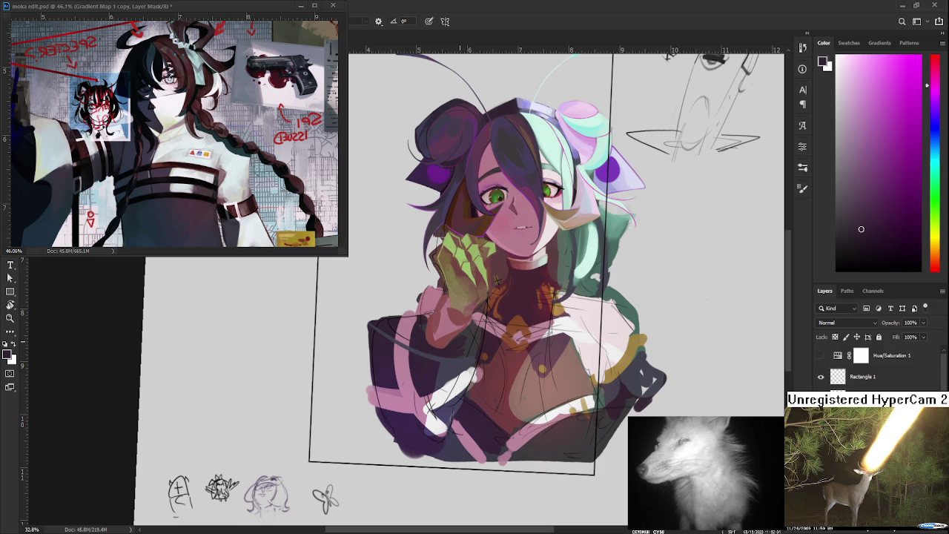
{"action": "left_click", "coordinate": [406, 335], "text": "alt"}
{"action": "key", "text": "r"}
{"action": "left_click_drag", "start_coordinate": [457, 347], "coordinate": [463, 327]}
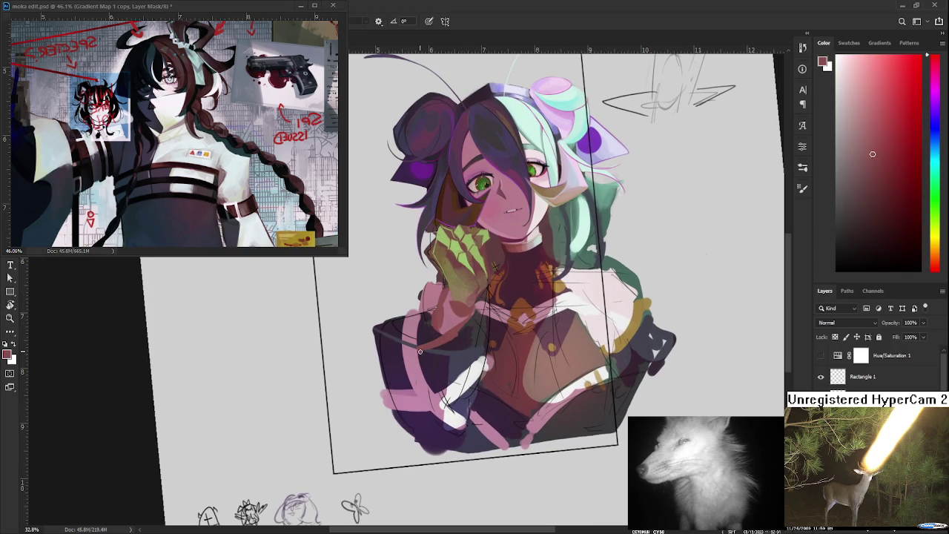
Paint a thin reddish line along the top of the left sleeve
{"action": "left_click", "coordinate": [432, 335], "text": "alt"}
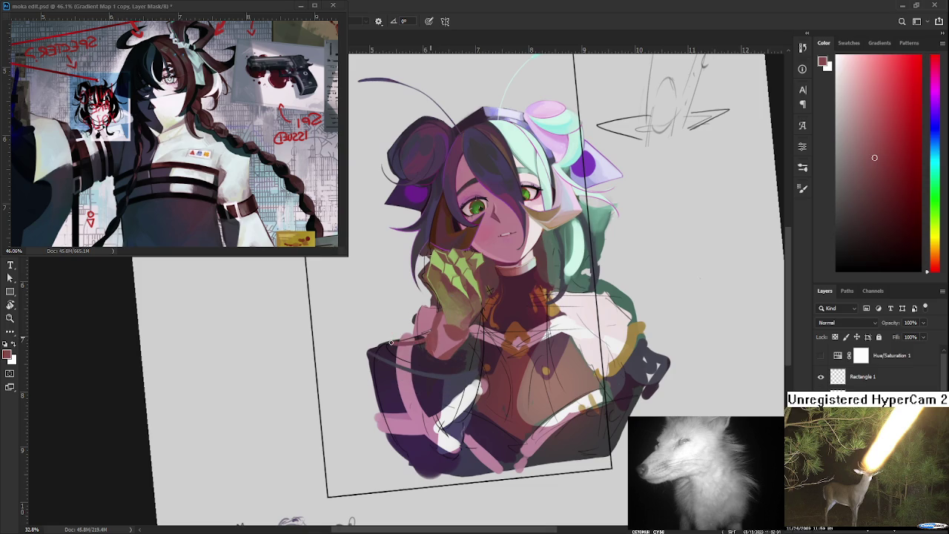
{"action": "left_click_drag", "start_coordinate": [433, 328], "coordinate": [390, 346]}
{"action": "left_click_drag", "start_coordinate": [435, 330], "coordinate": [383, 347]}
{"action": "left_click", "coordinate": [427, 339], "text": "alt"}
{"action": "left_click", "coordinate": [422, 342], "text": "alt"}
{"action": "left_click", "coordinate": [424, 345], "text": "alt"}
Sample green from the hand and add small touch-up strokes to it
{"action": "left_click", "coordinate": [436, 325], "text": "alt"}
{"action": "left_click_drag", "start_coordinate": [430, 340], "coordinate": [420, 346]}
{"action": "left_click", "coordinate": [424, 339], "text": "alt"}
{"action": "left_click", "coordinate": [438, 341], "text": "alt"}
{"action": "left_click", "coordinate": [434, 336], "text": "alt"}
{"action": "left_click_drag", "start_coordinate": [433, 336], "coordinate": [404, 332]}
{"action": "key", "text": "e"}
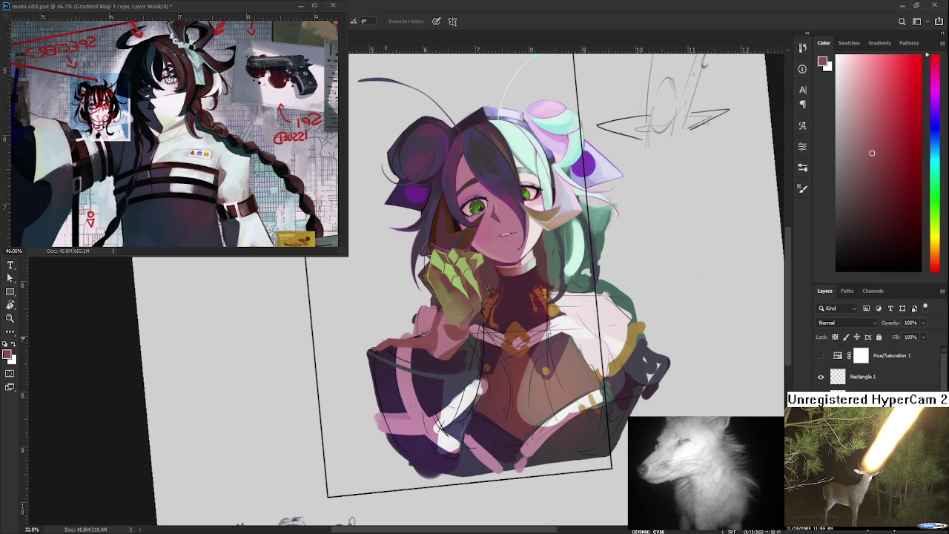
{"action": "key", "text": "b"}
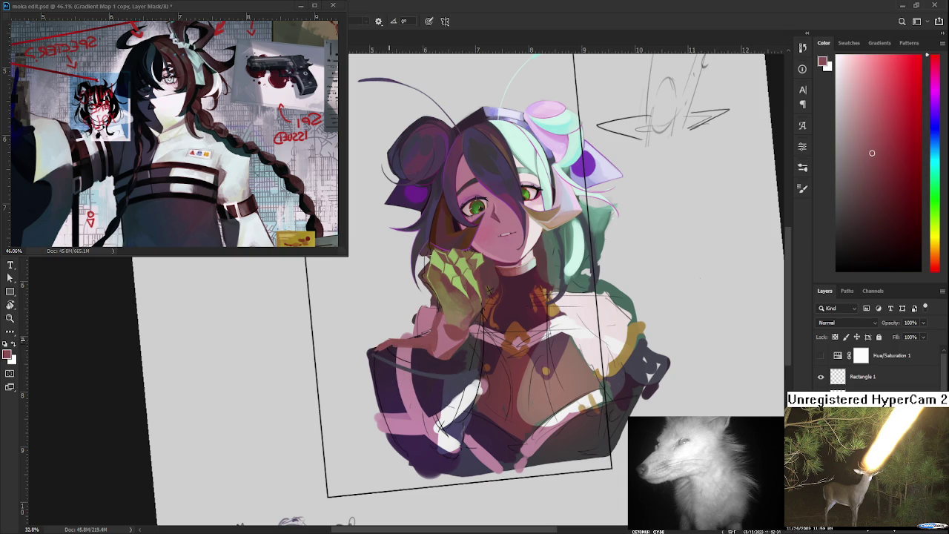
Sample dark purples and reddish pinks from the jacket outline
{"action": "left_click", "coordinate": [382, 351], "text": "alt"}
{"action": "left_click", "coordinate": [382, 347], "text": "alt"}
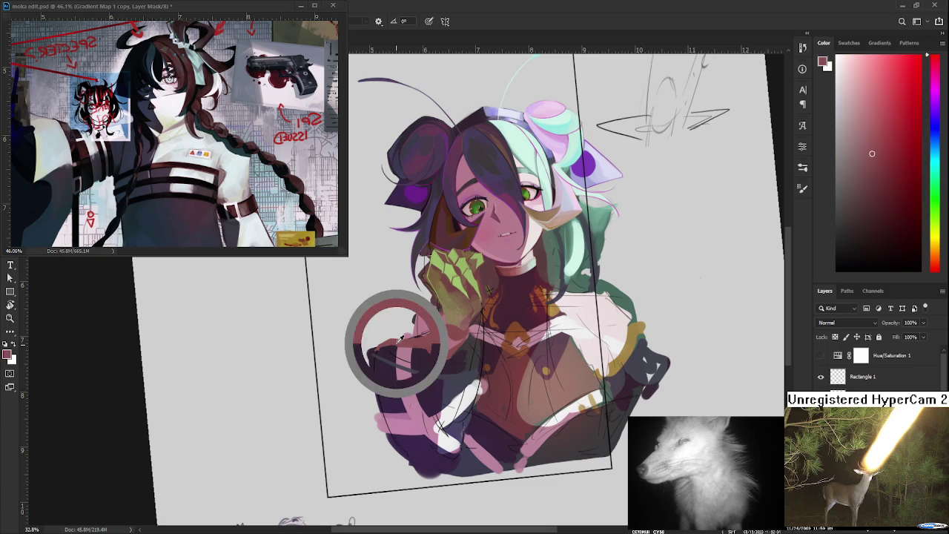
{"action": "left_click", "coordinate": [378, 346], "text": "alt"}
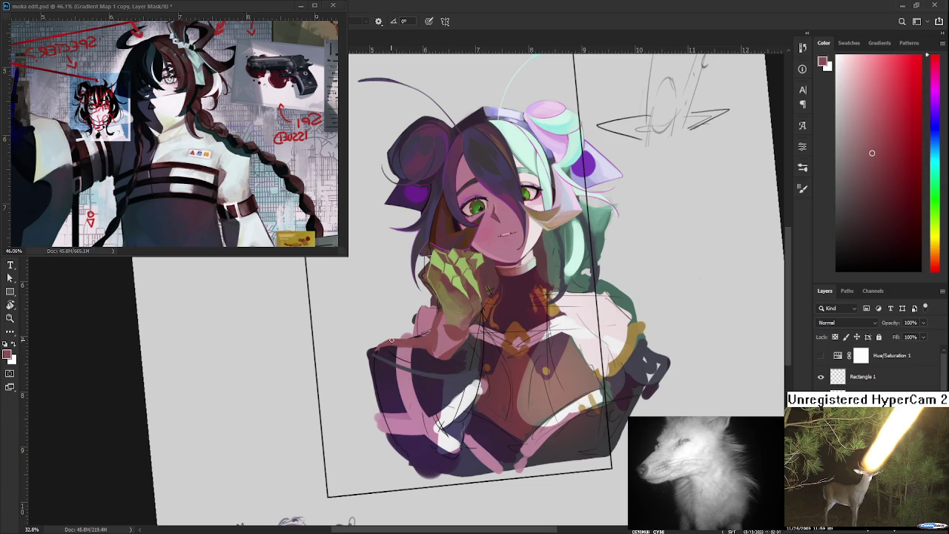
{"action": "left_click", "coordinate": [382, 349], "text": "alt"}
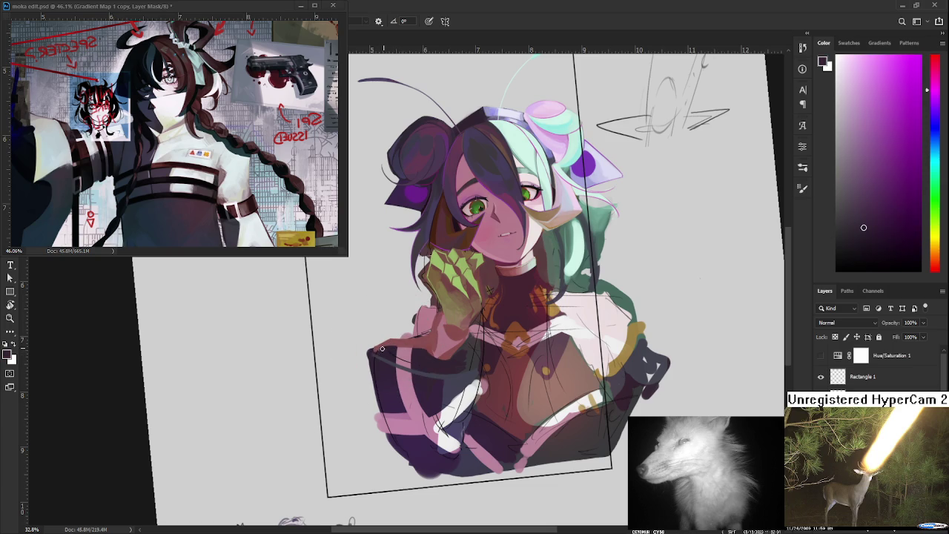
{"action": "left_click", "coordinate": [394, 346], "text": "alt"}
{"action": "left_click", "coordinate": [403, 347], "text": "alt"}
{"action": "left_click", "coordinate": [409, 361], "text": "alt"}
{"action": "left_click_drag", "start_coordinate": [414, 355], "coordinate": [404, 367]}
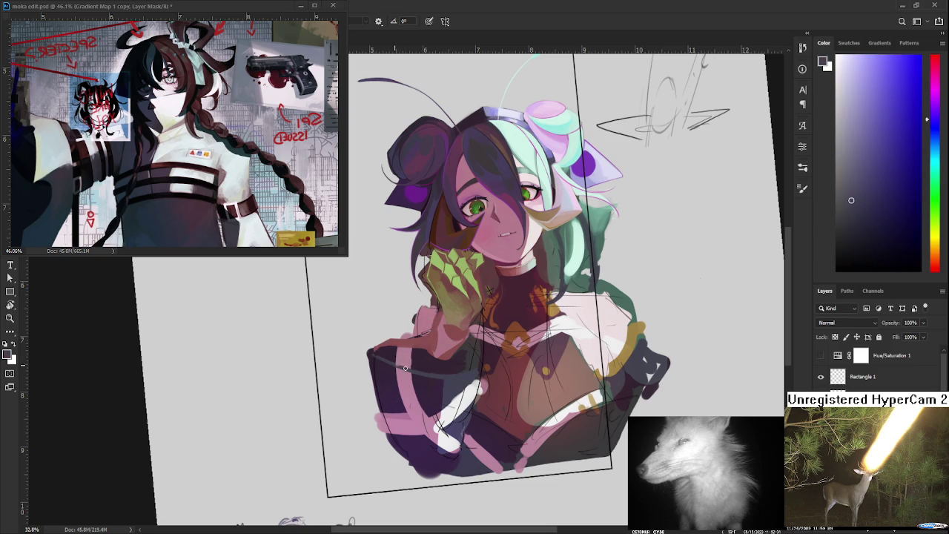
Sample more jacket colours, ending on a lighter dusty mauve-pink
{"action": "left_click", "coordinate": [410, 360], "text": "alt"}
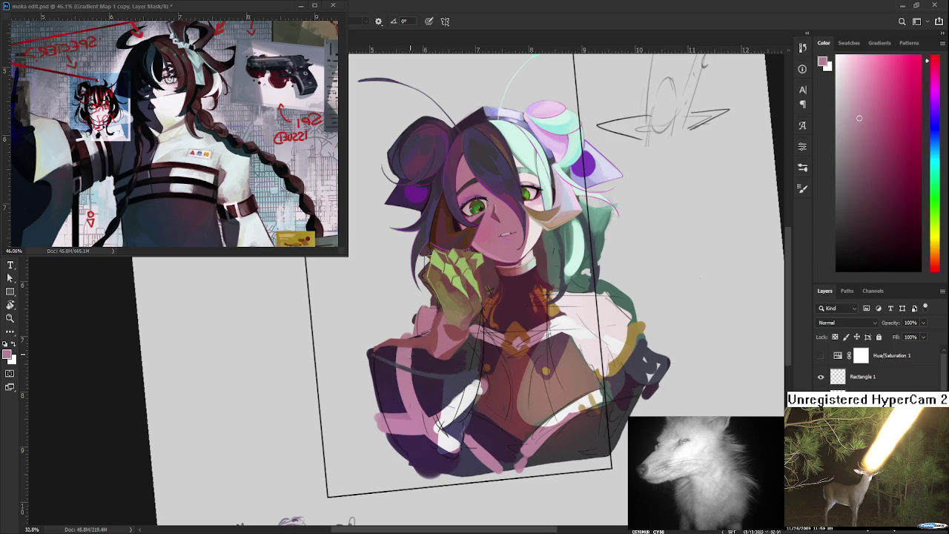
{"action": "left_click", "coordinate": [404, 340], "text": "alt"}
{"action": "left_click_drag", "start_coordinate": [423, 357], "coordinate": [426, 357]}
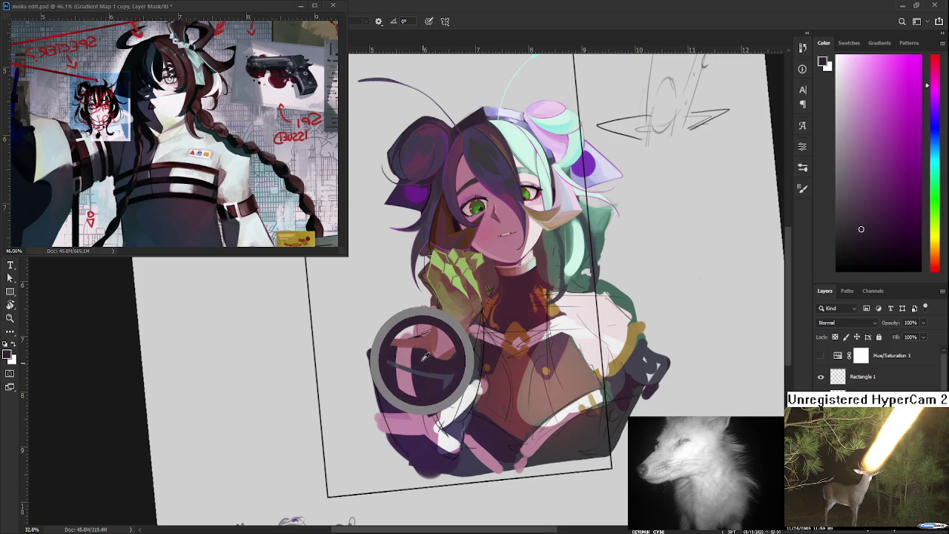
{"action": "left_click_drag", "start_coordinate": [424, 357], "coordinate": [420, 356], "text": "alt"}
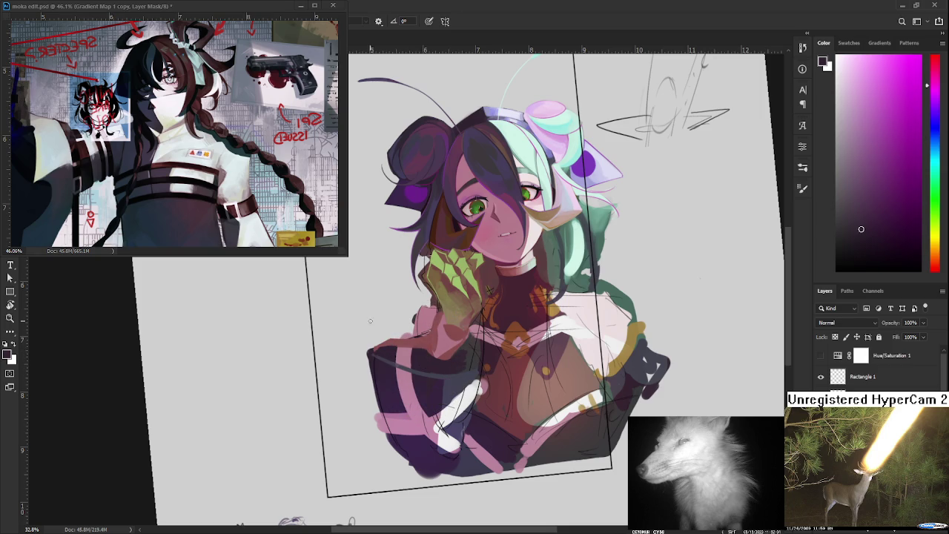
{"action": "left_click_drag", "start_coordinate": [420, 343], "coordinate": [418, 344], "text": "alt"}
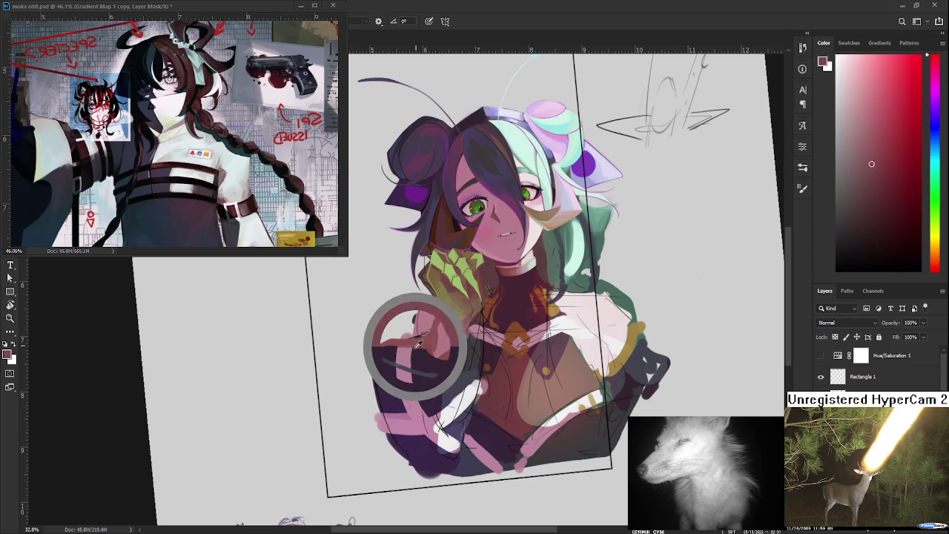
{"action": "left_click_drag", "start_coordinate": [419, 343], "coordinate": [419, 347], "text": "alt"}
{"action": "left_click", "coordinate": [419, 347], "text": "alt"}
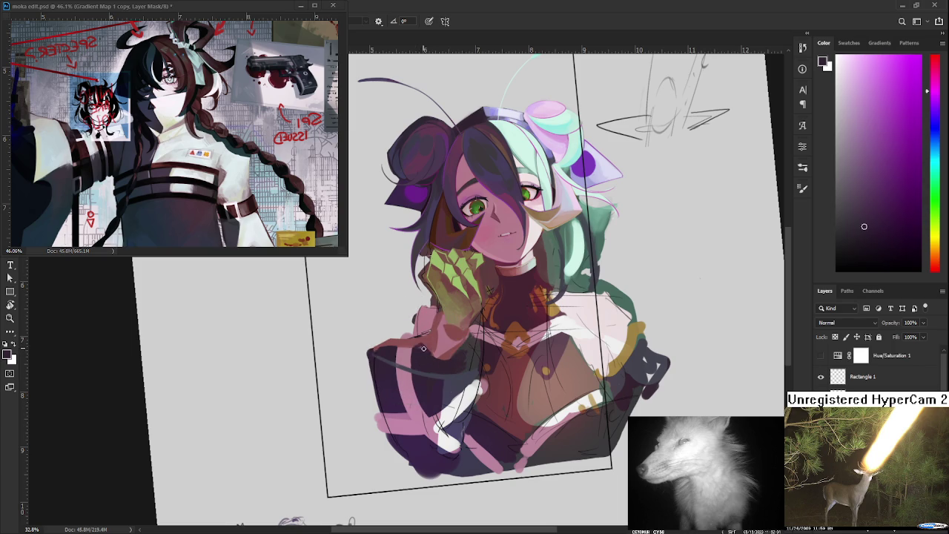
{"action": "left_click", "coordinate": [425, 343], "text": "alt"}
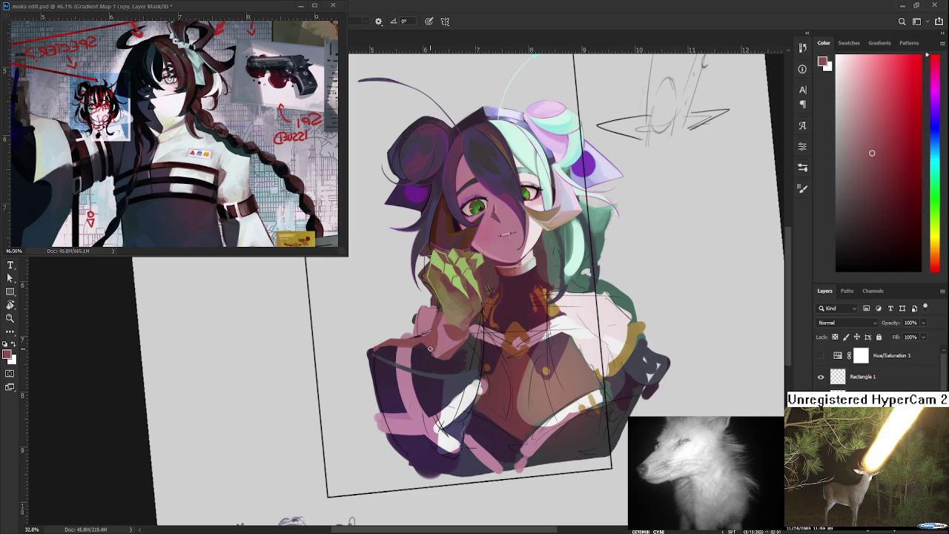
{"action": "left_click", "coordinate": [428, 345], "text": "alt"}
Paint a dark purple area on the chest
{"action": "scroll", "coordinate": [441, 349], "scroll_direction": "down", "scroll_amount": 4}
{"action": "scroll", "coordinate": [415, 356], "scroll_direction": "up", "scroll_amount": 6}
{"action": "scroll", "coordinate": [387, 362], "scroll_direction": "up", "scroll_amount": 1}
{"action": "scroll", "coordinate": [382, 367], "scroll_direction": "up", "scroll_amount": 1}
{"action": "scroll", "coordinate": [380, 371], "scroll_direction": "up", "scroll_amount": 1}
{"action": "left_click", "coordinate": [378, 378], "text": "alt"}
{"action": "left_click_drag", "start_coordinate": [378, 379], "coordinate": [383, 392]}
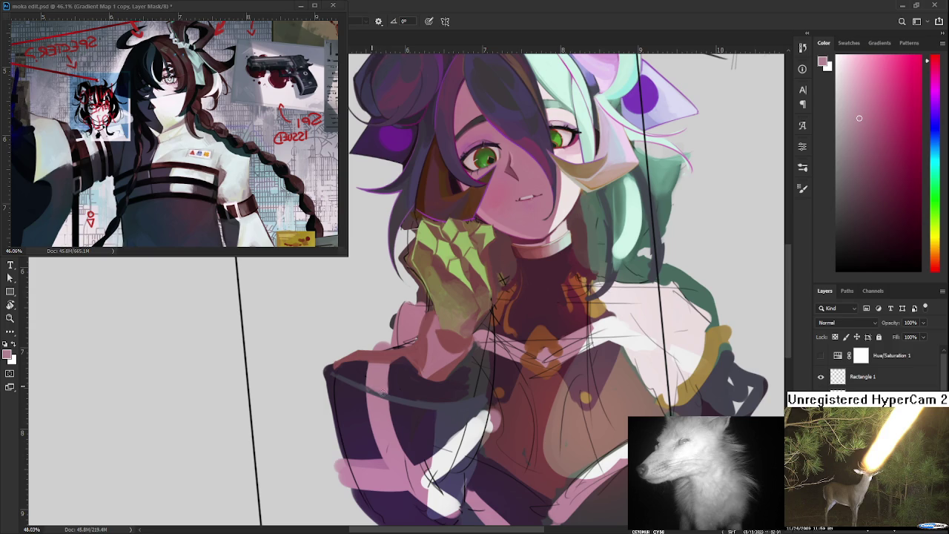
Sample dark magenta, dark blue-purple and muted pink sleeve colours, ending on dark blue
{"action": "left_click", "coordinate": [374, 387], "text": "alt"}
{"action": "left_click", "coordinate": [357, 375], "text": "alt"}
{"action": "left_click", "coordinate": [365, 382], "text": "alt"}
{"action": "left_click", "coordinate": [364, 383], "text": "alt"}
{"action": "left_click", "coordinate": [365, 383], "text": "alt"}
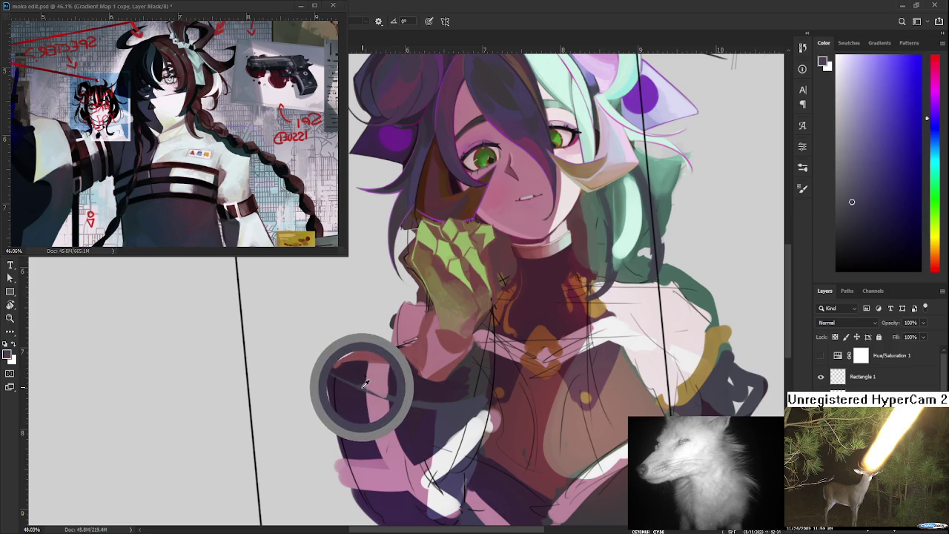
{"action": "left_click", "coordinate": [365, 382], "text": "alt"}
{"action": "left_click", "coordinate": [365, 382], "text": "alt"}
{"action": "left_click", "coordinate": [360, 381], "text": "alt"}
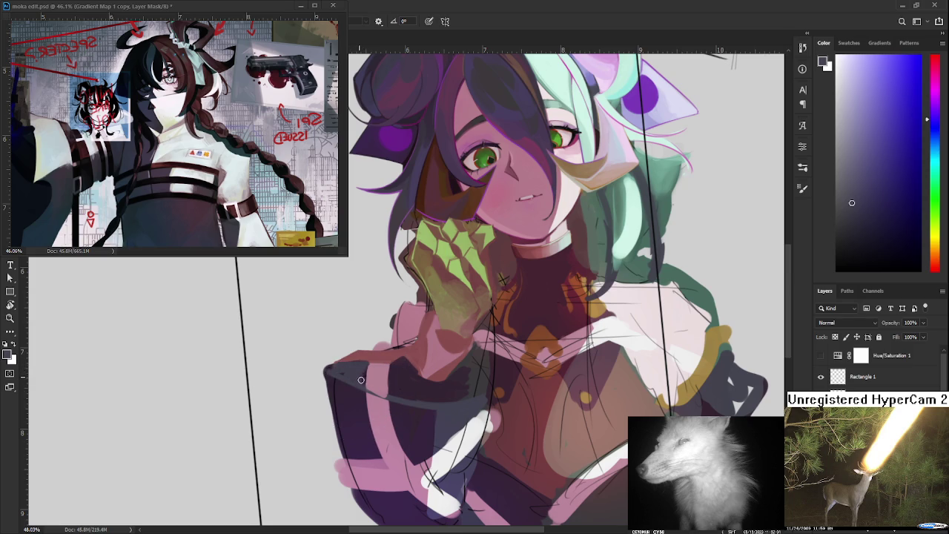
{"action": "left_click", "coordinate": [361, 373], "text": "alt"}
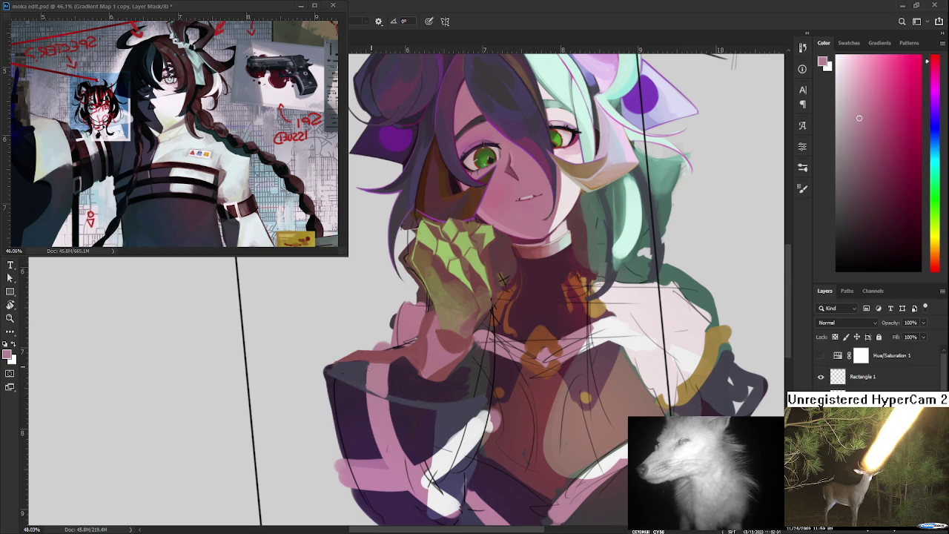
{"action": "left_click", "coordinate": [405, 392], "text": "alt"}
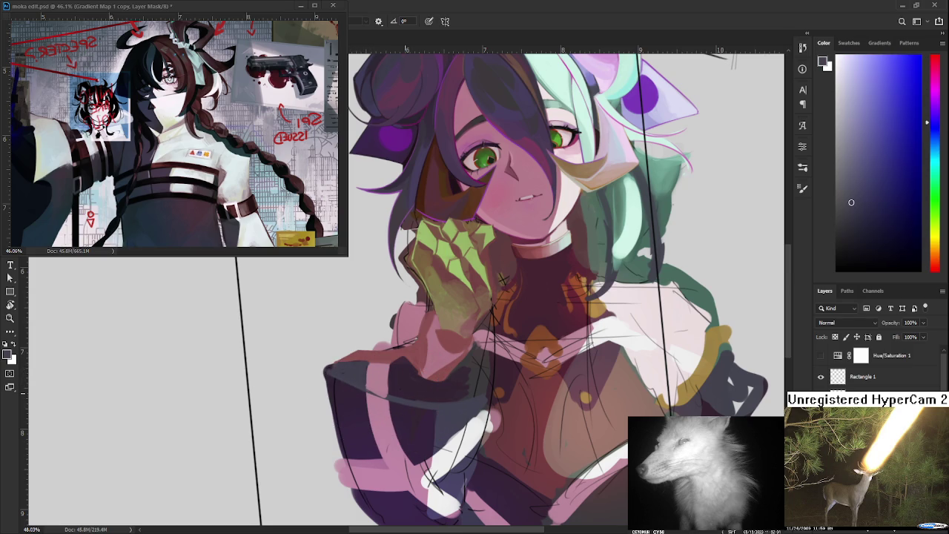
Sample shades across the girl's arm and sleeve to paint with
{"action": "scroll", "coordinate": [409, 376], "scroll_direction": "down", "scroll_amount": 2}
{"action": "scroll", "coordinate": [409, 375], "scroll_direction": "down", "scroll_amount": 1}
{"action": "scroll", "coordinate": [409, 375], "scroll_direction": "down", "scroll_amount": 1}
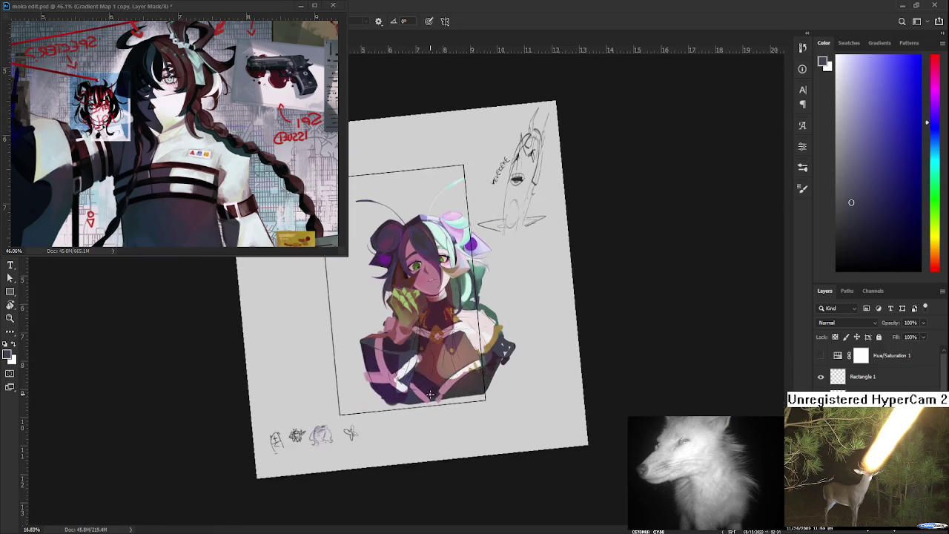
{"action": "scroll", "coordinate": [409, 375], "scroll_direction": "up", "scroll_amount": 1}
{"action": "scroll", "coordinate": [412, 374], "scroll_direction": "up", "scroll_amount": 1}
{"action": "scroll", "coordinate": [400, 369], "scroll_direction": "up", "scroll_amount": 1}
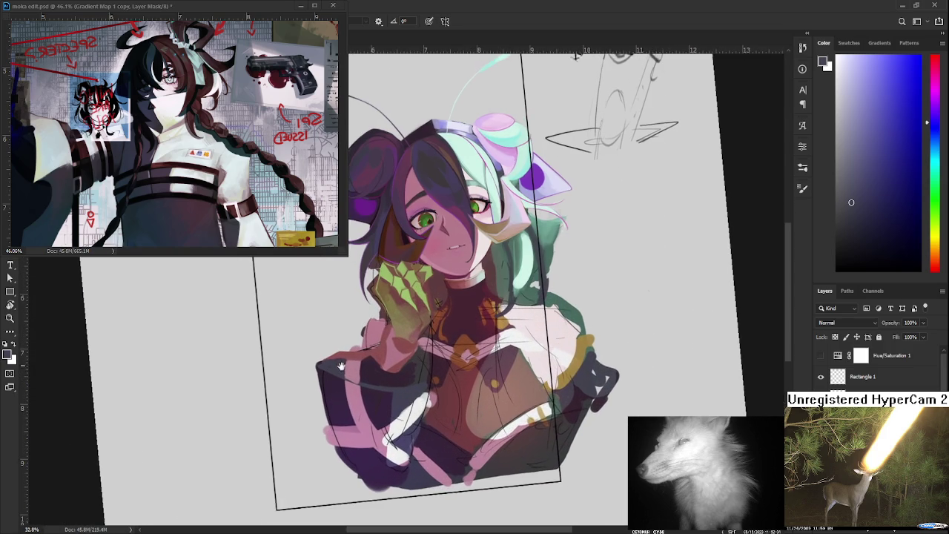
{"action": "mouse_move", "coordinate": [371, 334]}
{"action": "left_mouse_down"}
{"action": "mouse_move", "coordinate": [375, 384]}
{"action": "mouse_move", "coordinate": [405, 387]}
{"action": "mouse_move", "coordinate": [380, 390]}
{"action": "left_mouse_up"}
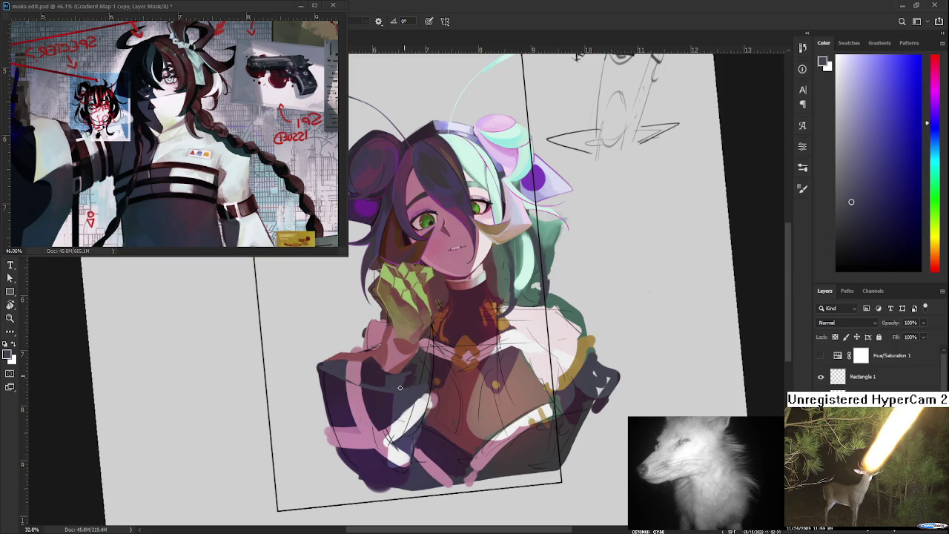
{"action": "left_click", "coordinate": [398, 360], "text": "alt"}
{"action": "left_click", "coordinate": [398, 382], "text": "alt"}
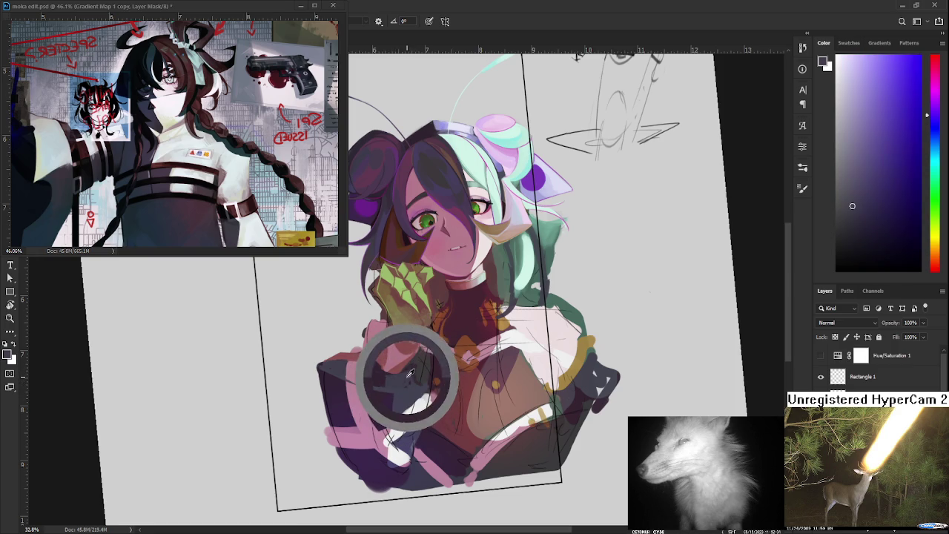
{"action": "left_click", "coordinate": [398, 375], "text": "alt"}
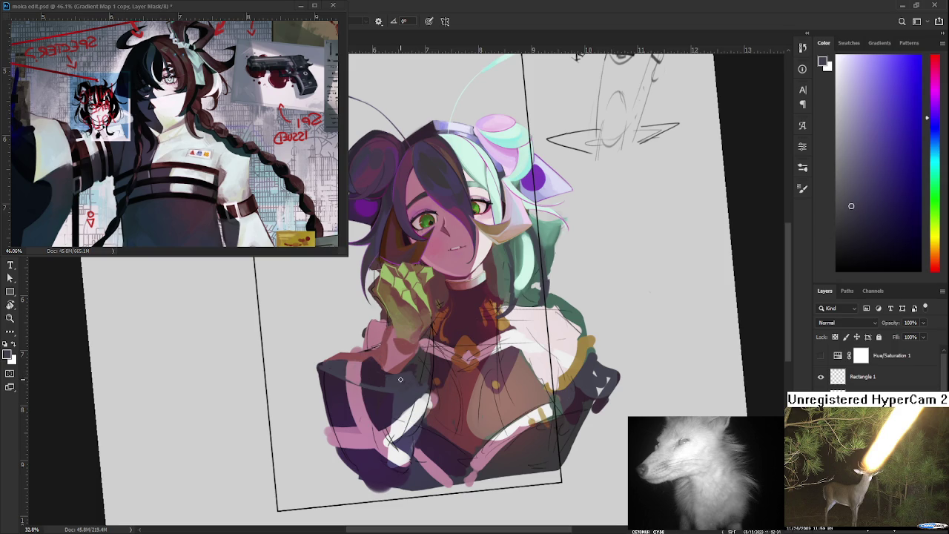
Pick magenta and dark blue-violet tones from the sleeve for the stripes
{"action": "left_click", "coordinate": [387, 379], "text": "alt"}
{"action": "left_click", "coordinate": [392, 387], "text": "alt"}
{"action": "left_click", "coordinate": [377, 388], "text": "alt"}
{"action": "left_click", "coordinate": [362, 382], "text": "alt"}
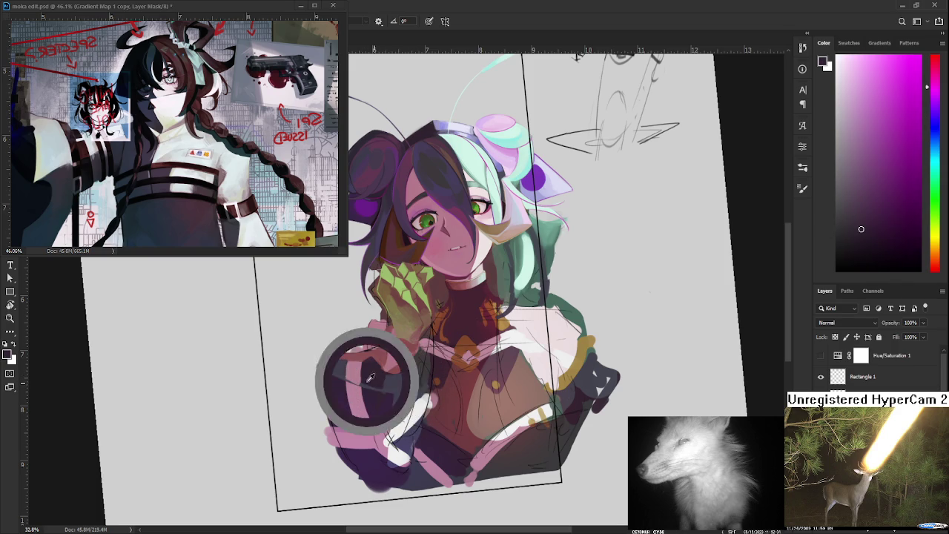
{"action": "left_click", "coordinate": [394, 385], "text": "alt"}
{"action": "left_click", "coordinate": [403, 381], "text": "alt"}
{"action": "left_click", "coordinate": [409, 374], "text": "alt"}
{"action": "left_click", "coordinate": [406, 377], "text": "alt"}
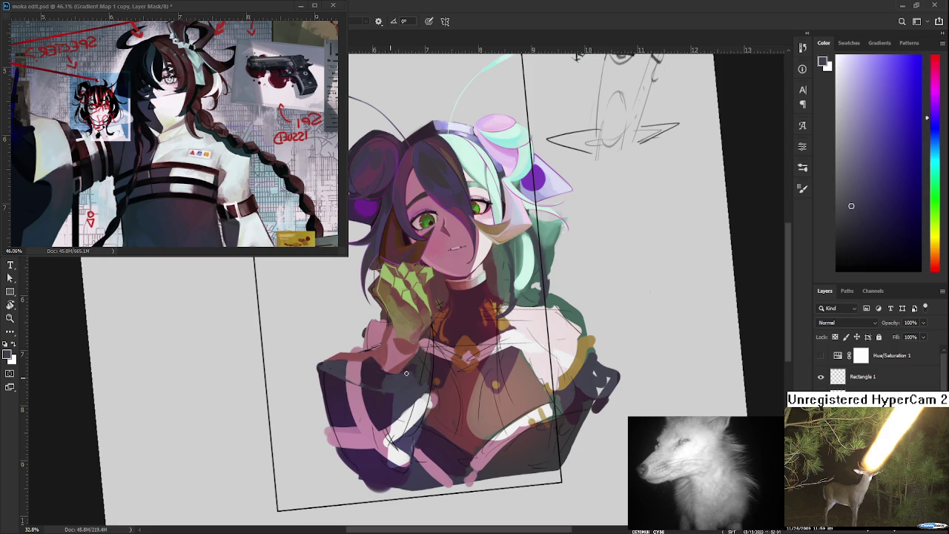
{"action": "left_click_drag", "start_coordinate": [397, 376], "coordinate": [385, 371]}
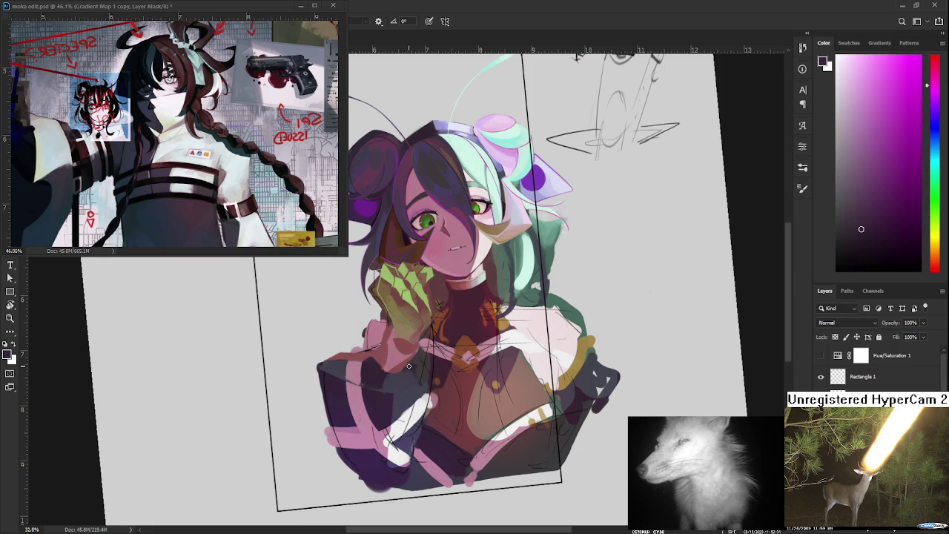
Sample the near-white highlight colour, then return to the dark blue sleeve colour
{"action": "left_click", "coordinate": [400, 375], "text": "alt"}
{"action": "mouse_move", "coordinate": [392, 392]}
{"action": "left_mouse_down"}
{"action": "mouse_move", "coordinate": [381, 395]}
{"action": "mouse_move", "coordinate": [388, 393]}
{"action": "left_mouse_up"}
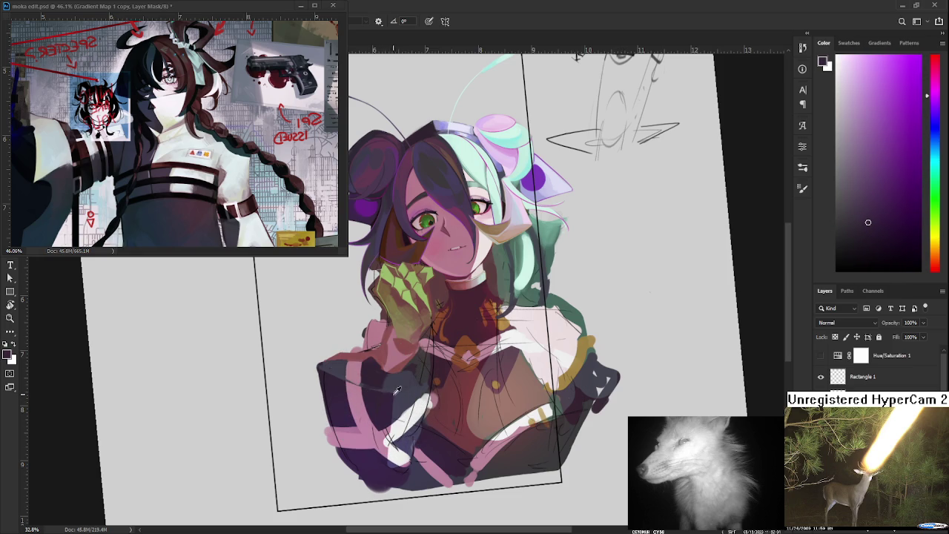
{"action": "left_click_drag", "start_coordinate": [397, 391], "coordinate": [392, 386]}
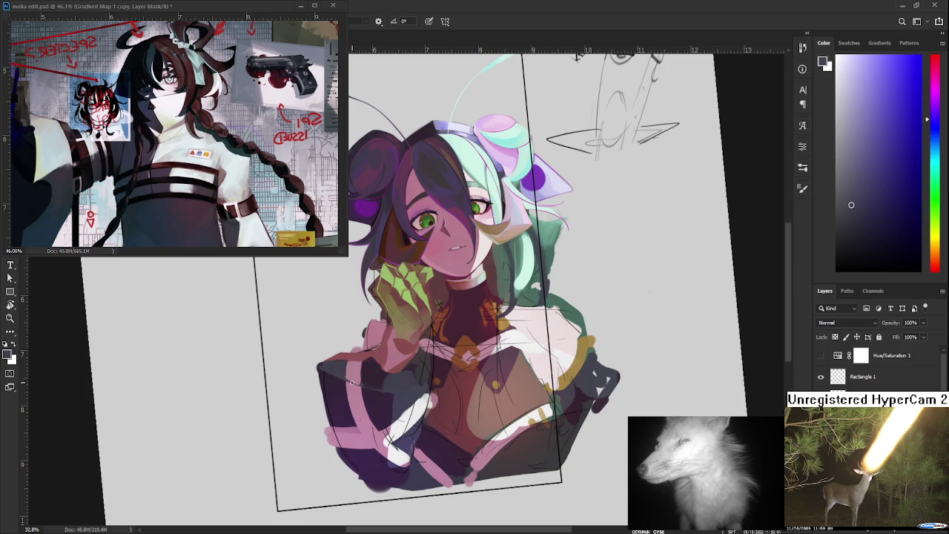
{"action": "left_click", "coordinate": [423, 393]}
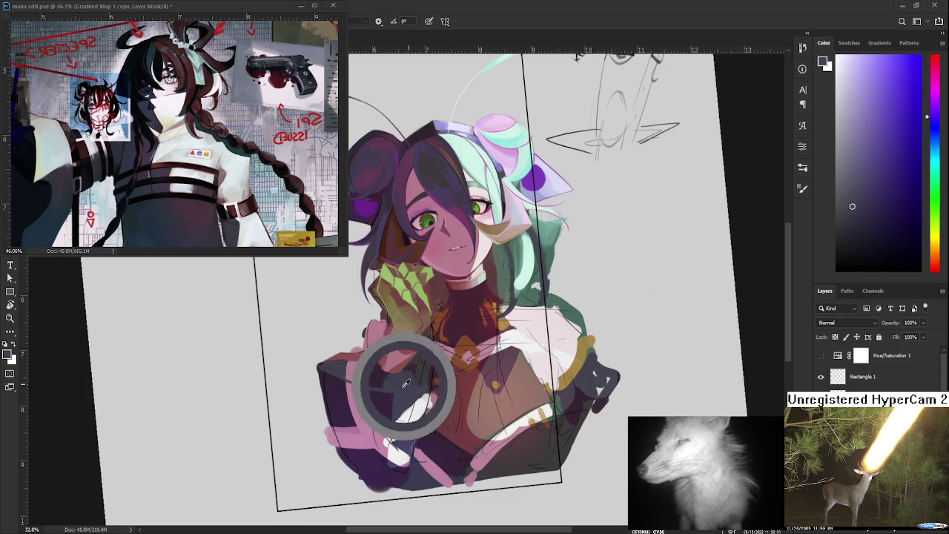
{"action": "left_click", "coordinate": [401, 392], "text": "alt"}
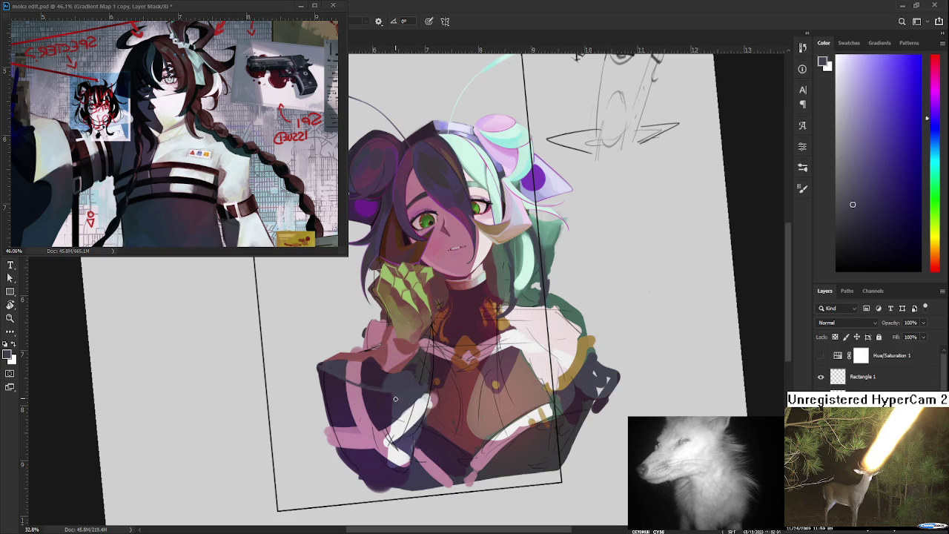
{"action": "left_click", "coordinate": [404, 397], "text": "alt"}
{"action": "left_click", "coordinate": [397, 402], "text": "alt"}
{"action": "left_click", "coordinate": [397, 405], "text": "alt"}
{"action": "left_click", "coordinate": [398, 419], "text": "alt"}
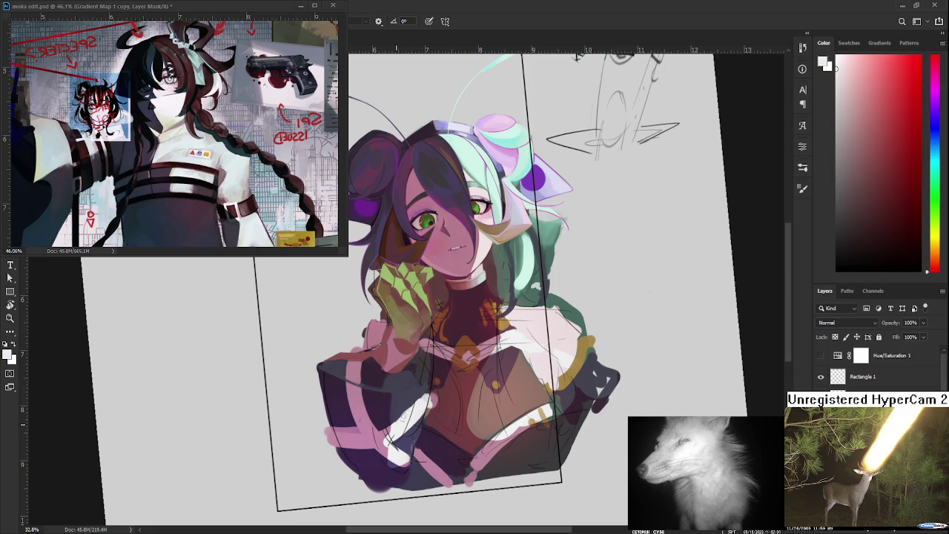
{"action": "left_click", "coordinate": [408, 415], "text": "alt"}
{"action": "left_click", "coordinate": [406, 411], "text": "alt"}
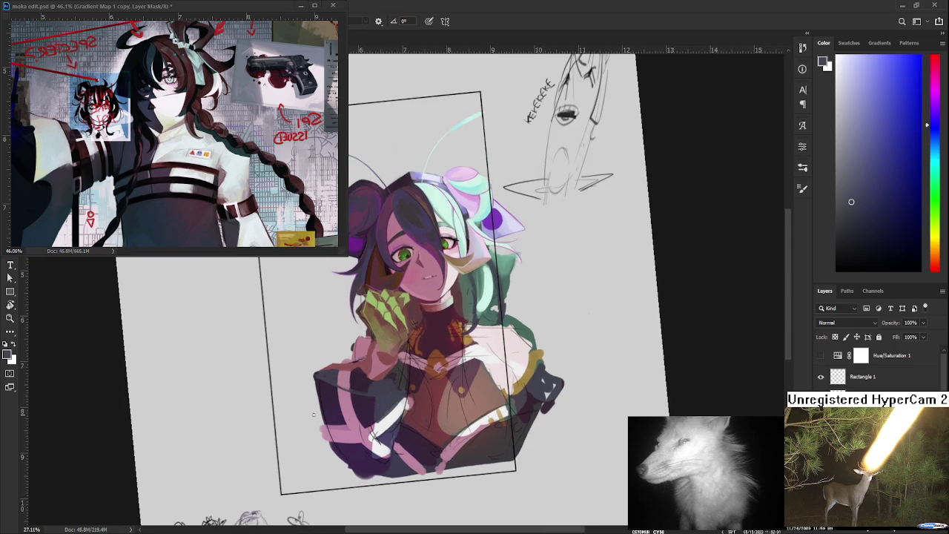
Bring the sleeve and torso into view and sample dark sleeve shades
{"action": "scroll", "coordinate": [426, 391], "scroll_direction": "up", "scroll_amount": 2}
{"action": "left_click_drag", "start_coordinate": [347, 437], "coordinate": [390, 381]}
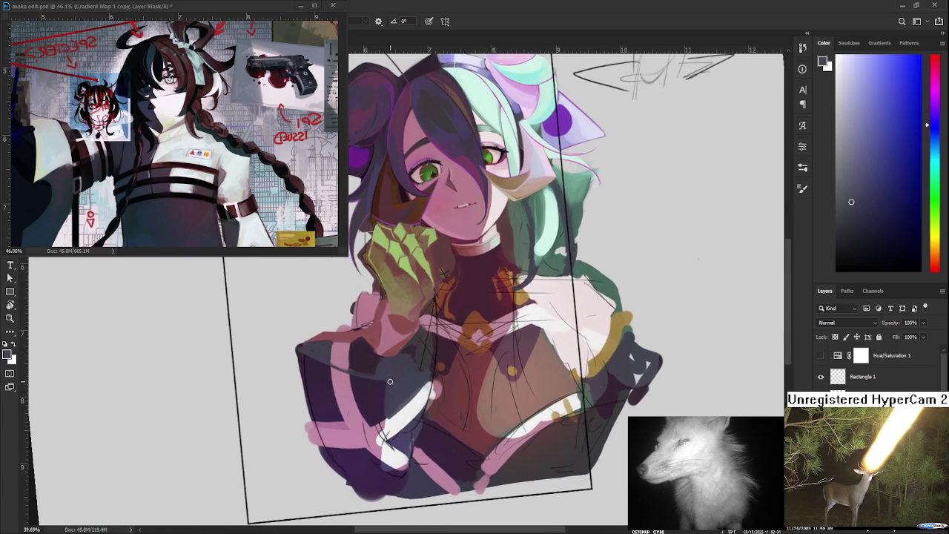
{"action": "left_click", "coordinate": [394, 373], "text": "alt"}
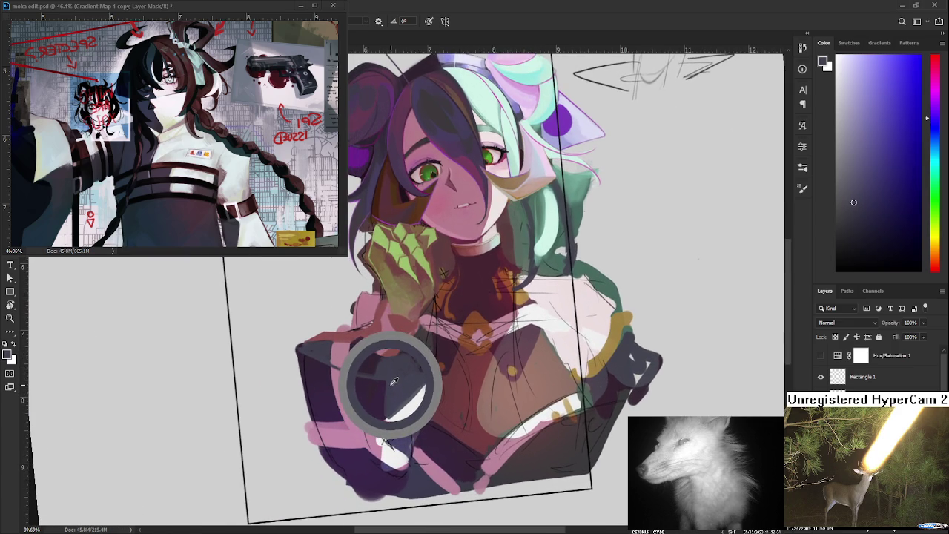
{"action": "left_click", "coordinate": [384, 379], "text": "alt"}
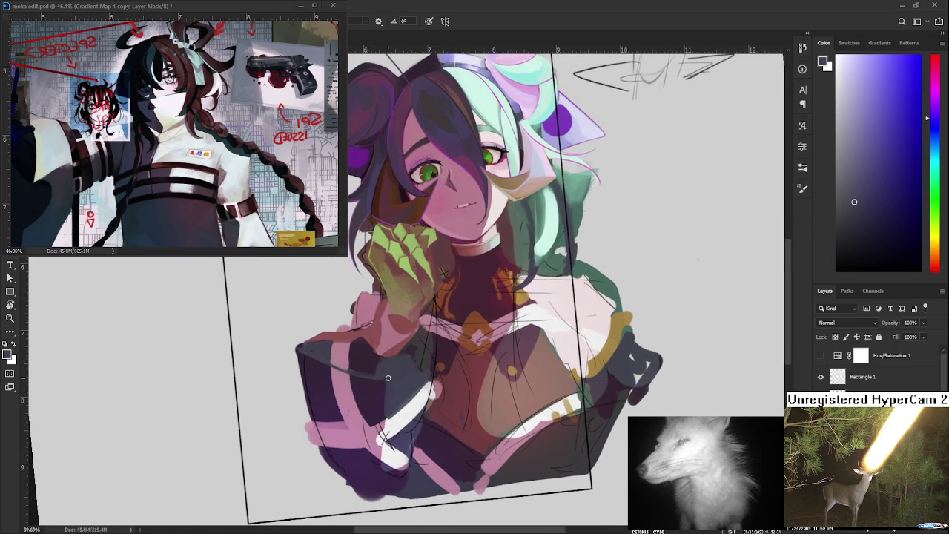
{"action": "left_click", "coordinate": [376, 391], "text": "alt"}
{"action": "left_click", "coordinate": [389, 406], "text": "alt"}
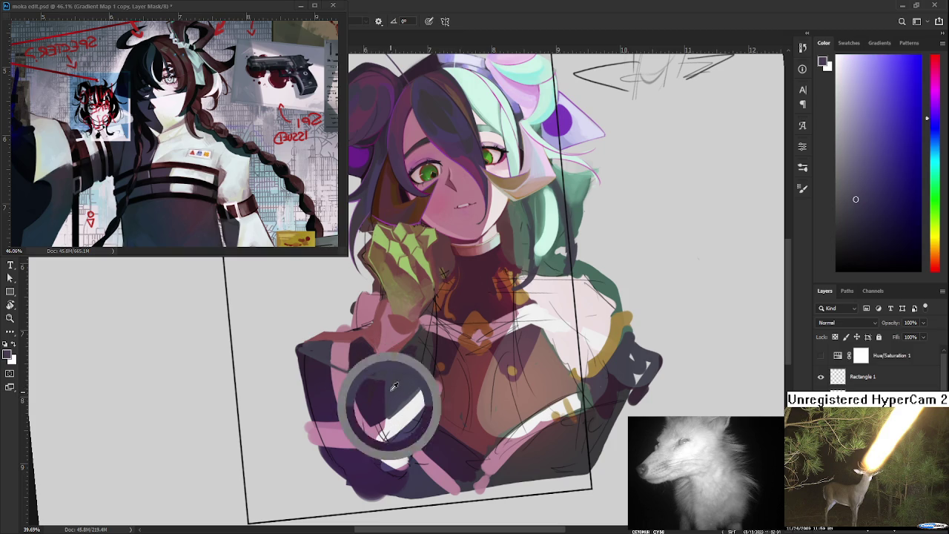
{"action": "left_click_drag", "start_coordinate": [385, 385], "coordinate": [379, 358]}
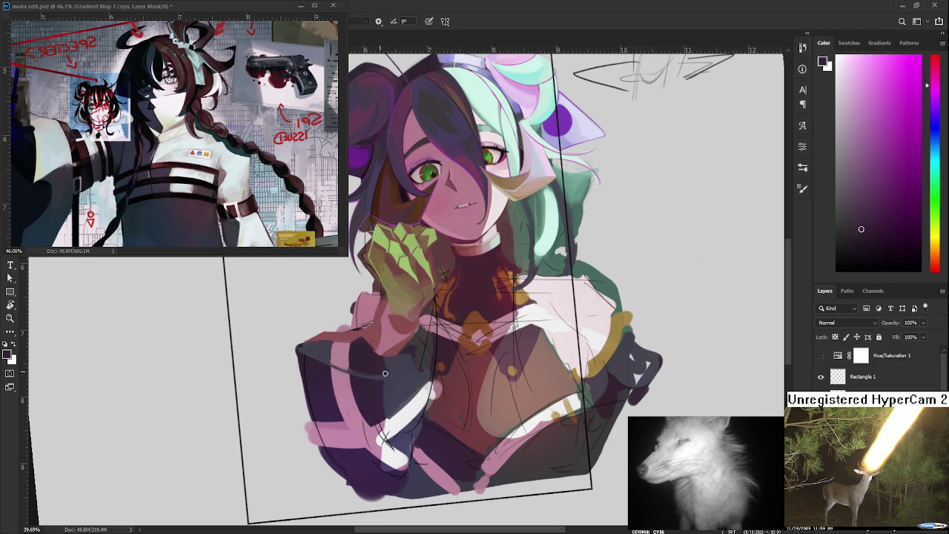
Pick blue-violet and magenta tones for the deeper shadows in the sleeve stripes
{"action": "left_click", "coordinate": [388, 365], "text": "alt"}
{"action": "left_click", "coordinate": [387, 365], "text": "alt"}
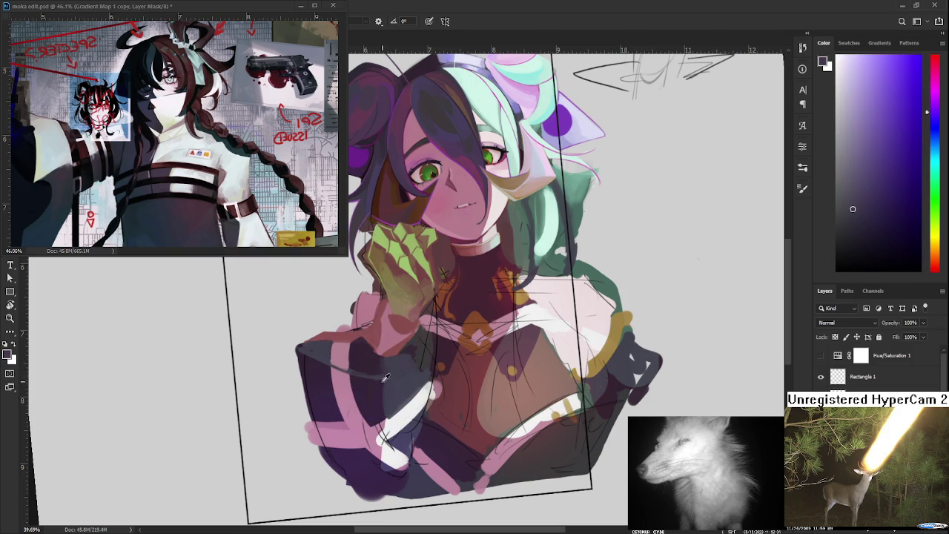
{"action": "left_click", "coordinate": [383, 374], "text": "alt"}
{"action": "left_click", "coordinate": [392, 362], "text": "alt"}
{"action": "left_click", "coordinate": [385, 405], "text": "alt"}
{"action": "left_click", "coordinate": [395, 380], "text": "alt"}
{"action": "mouse_move", "coordinate": [395, 380]}
{"action": "left_mouse_down"}
{"action": "mouse_move", "coordinate": [382, 371]}
{"action": "mouse_move", "coordinate": [396, 358]}
{"action": "left_mouse_up"}
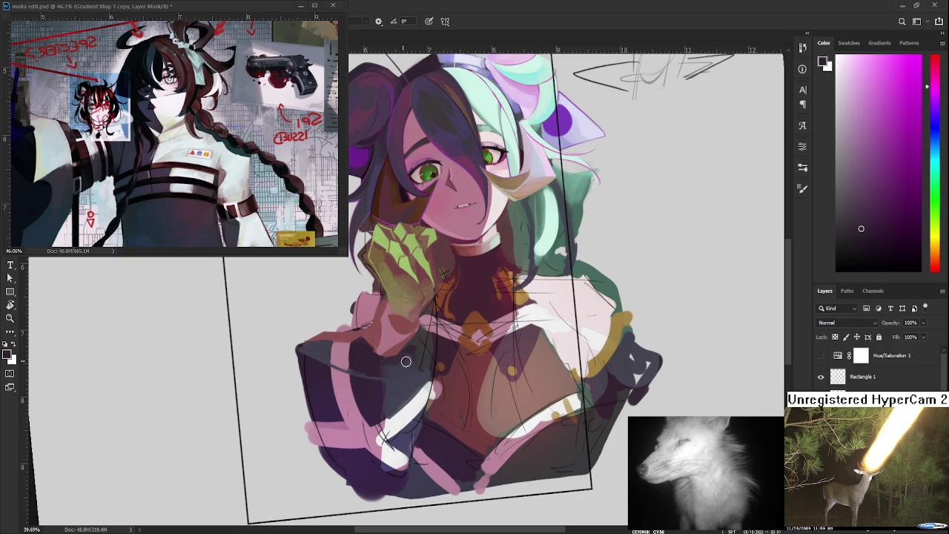
{"action": "left_click_drag", "start_coordinate": [408, 384], "coordinate": [374, 387]}
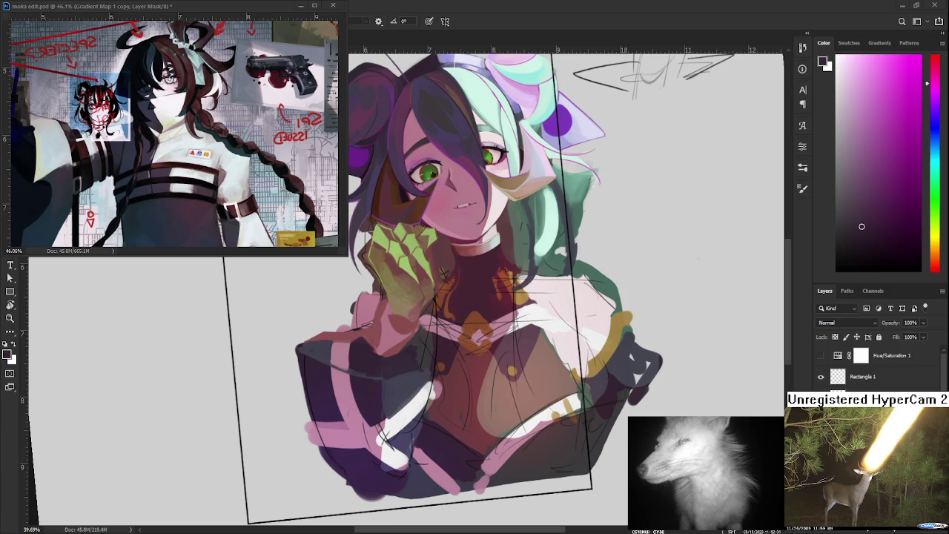
Sample blue, purple and dark navy tones from the left sleeve
{"action": "scroll", "coordinate": [396, 373], "scroll_direction": "up", "scroll_amount": 2}
{"action": "scroll", "coordinate": [396, 373], "scroll_direction": "down", "scroll_amount": 2}
{"action": "scroll", "coordinate": [412, 396], "scroll_direction": "up", "scroll_amount": 1}
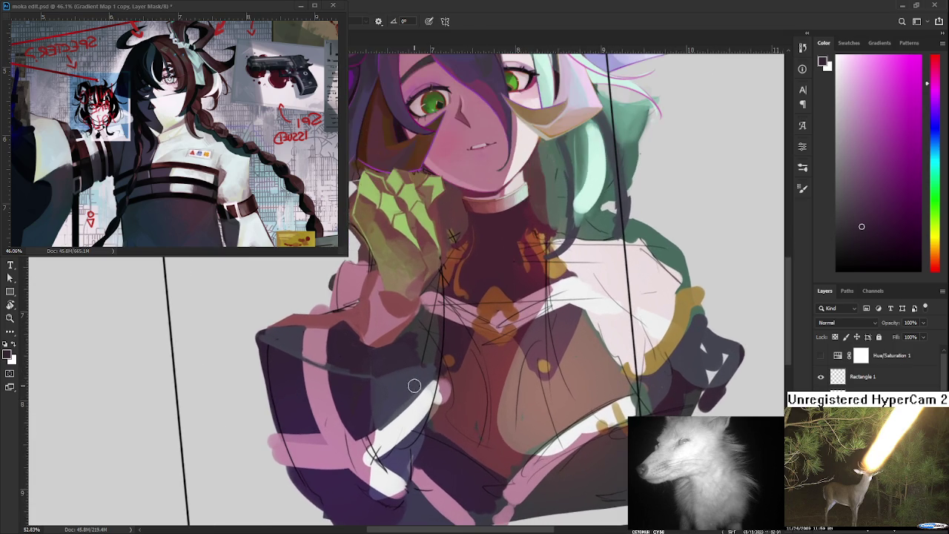
{"action": "mouse_move", "coordinate": [410, 389]}
{"action": "left_mouse_down"}
{"action": "mouse_move", "coordinate": [362, 392]}
{"action": "mouse_move", "coordinate": [380, 393]}
{"action": "left_mouse_up"}
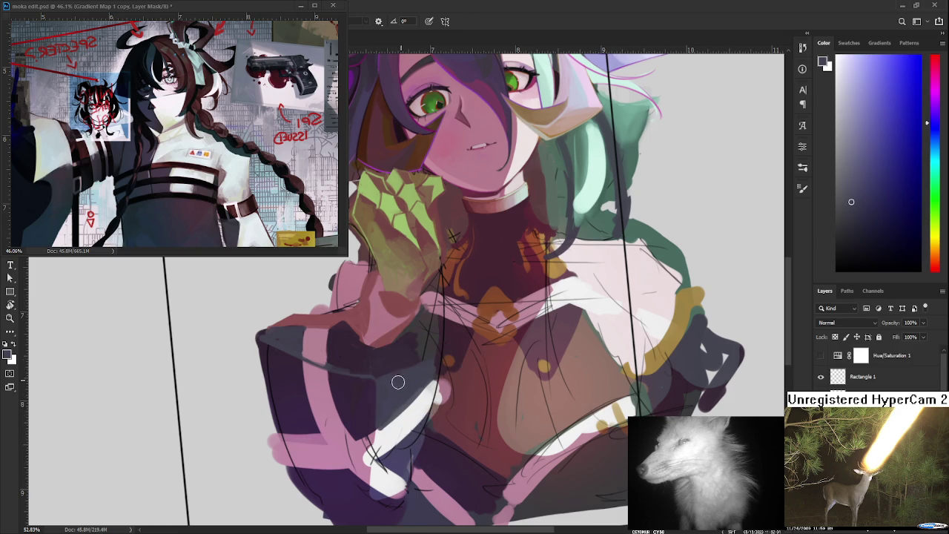
{"action": "left_click", "coordinate": [420, 364], "text": "alt"}
{"action": "left_click_drag", "start_coordinate": [420, 364], "coordinate": [385, 368]}
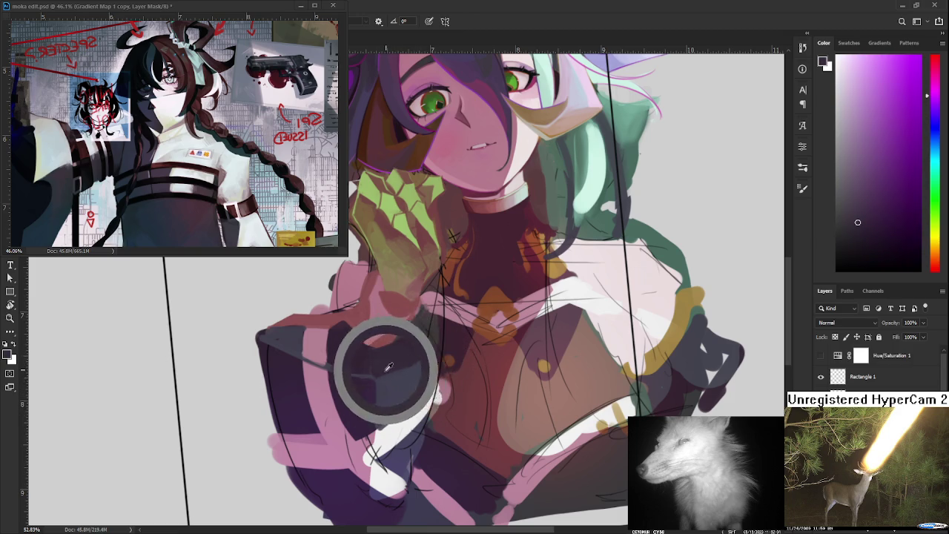
{"action": "left_click_drag", "start_coordinate": [385, 368], "coordinate": [388, 373]}
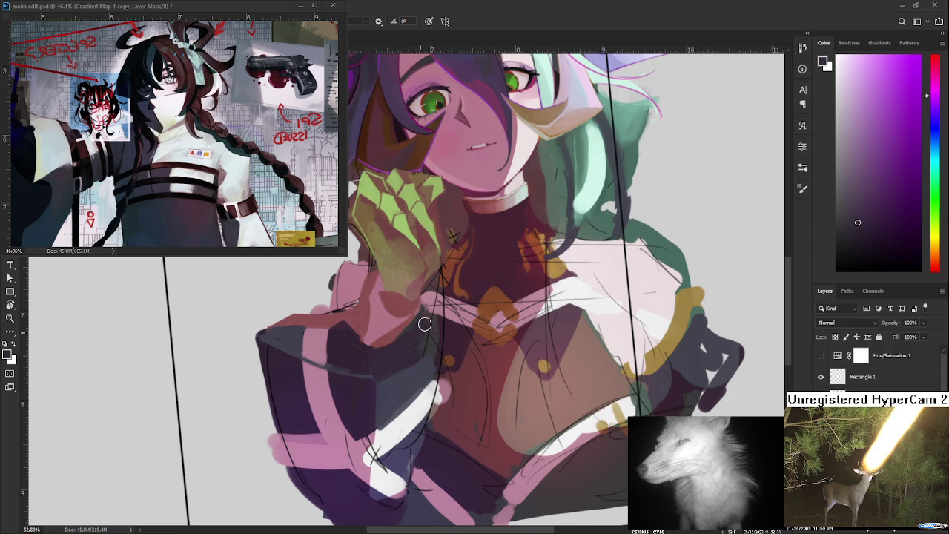
{"action": "left_click", "coordinate": [431, 363], "text": "alt"}
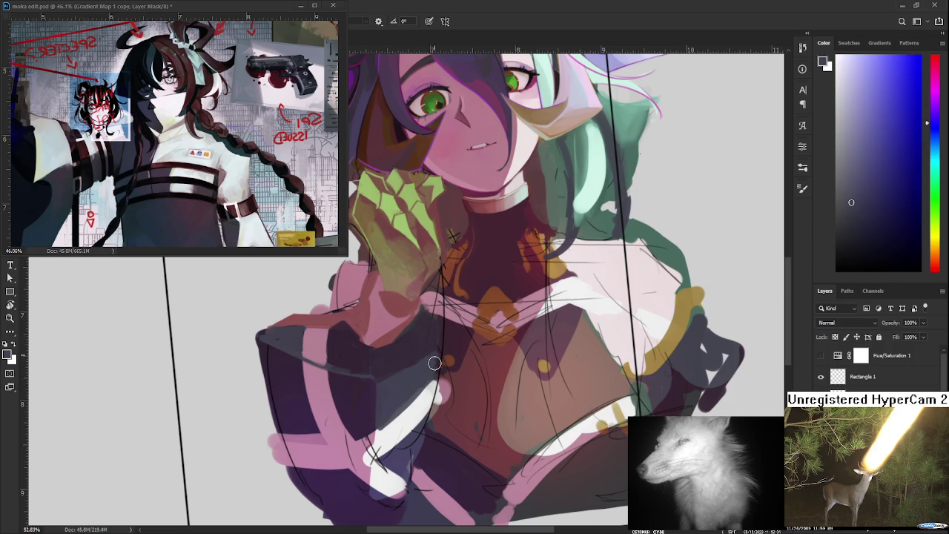
{"action": "left_click", "coordinate": [430, 364], "text": "alt"}
{"action": "left_click", "coordinate": [430, 362], "text": "alt"}
Resample the sleeve's dark tone and paint dark grey over its light edge line
{"action": "left_click", "coordinate": [439, 362], "text": "alt"}
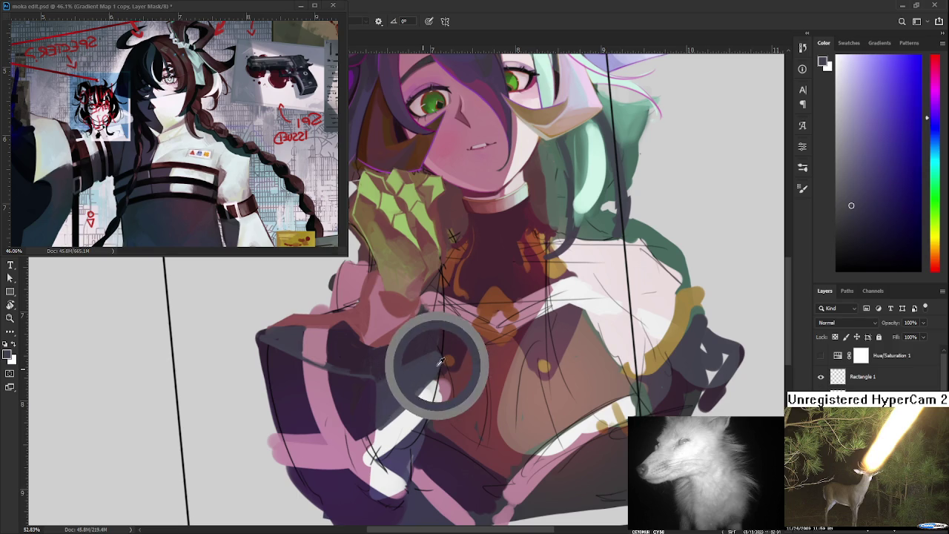
{"action": "left_click_drag", "start_coordinate": [439, 362], "coordinate": [401, 358]}
{"action": "left_click", "coordinate": [390, 384], "text": "alt"}
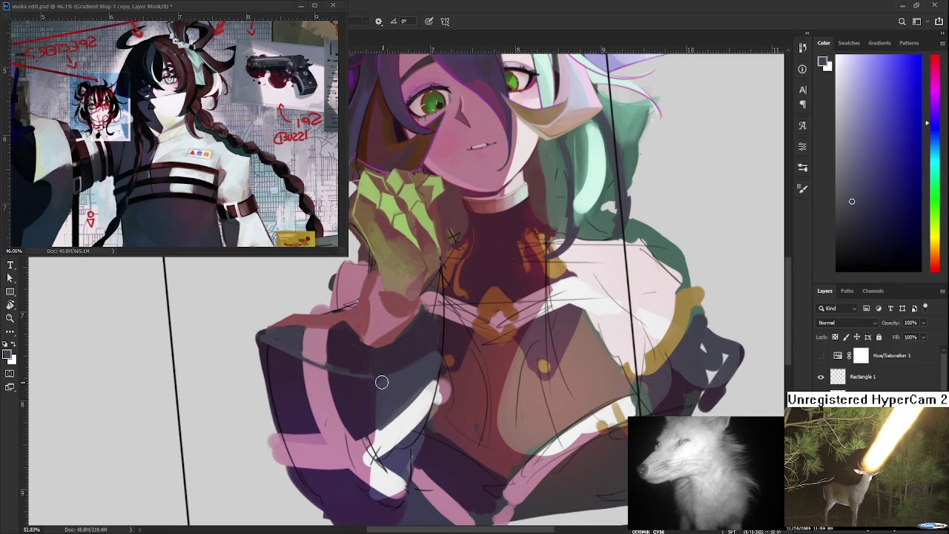
{"action": "left_click", "coordinate": [381, 376], "text": "alt"}
{"action": "mouse_move", "coordinate": [381, 375]}
{"action": "left_mouse_down"}
{"action": "mouse_move", "coordinate": [405, 371]}
{"action": "mouse_move", "coordinate": [410, 354]}
{"action": "mouse_move", "coordinate": [381, 356]}
{"action": "left_mouse_up"}
{"action": "left_click", "coordinate": [381, 361]}
{"action": "left_click", "coordinate": [383, 356]}
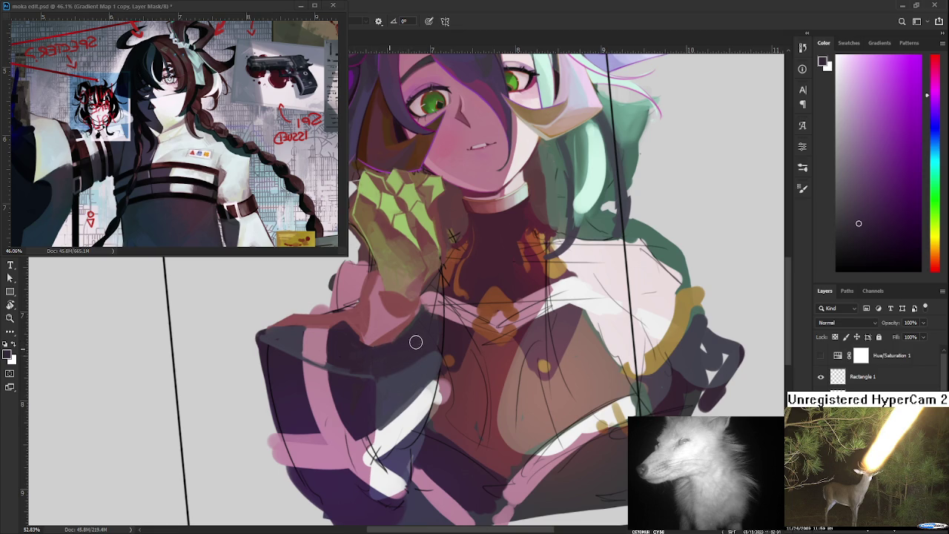
{"action": "left_click_drag", "start_coordinate": [400, 345], "coordinate": [353, 341]}
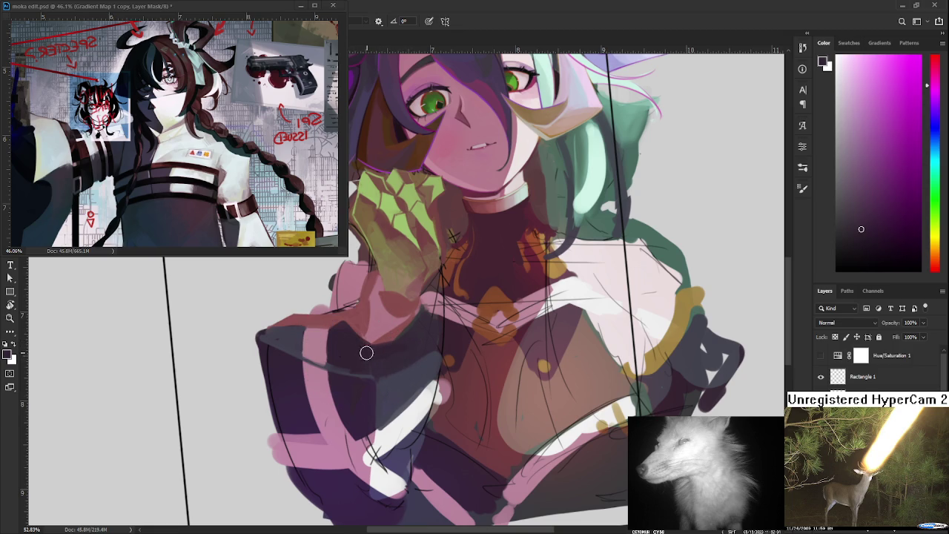
{"action": "left_click", "coordinate": [396, 354], "text": "alt"}
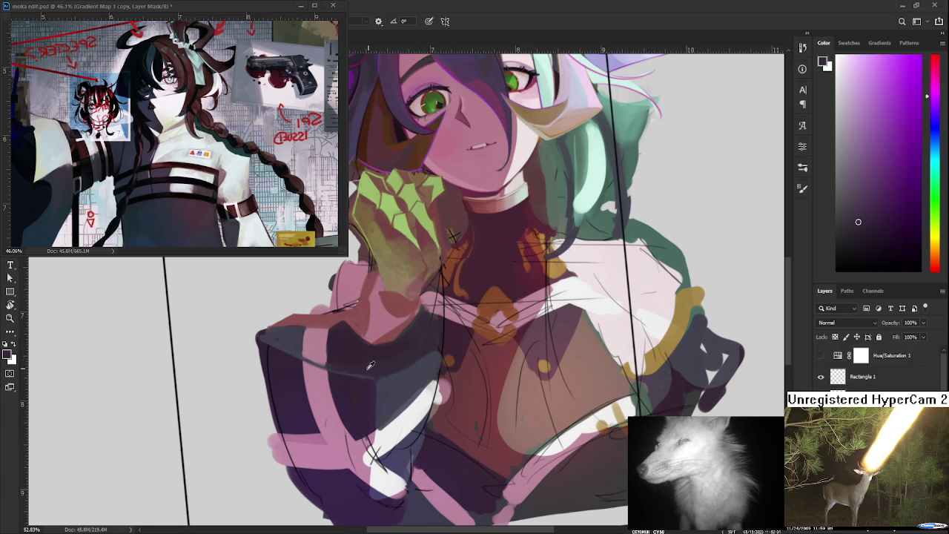
{"action": "left_click", "coordinate": [337, 357], "text": "alt"}
{"action": "left_click_drag", "start_coordinate": [334, 354], "coordinate": [375, 371]}
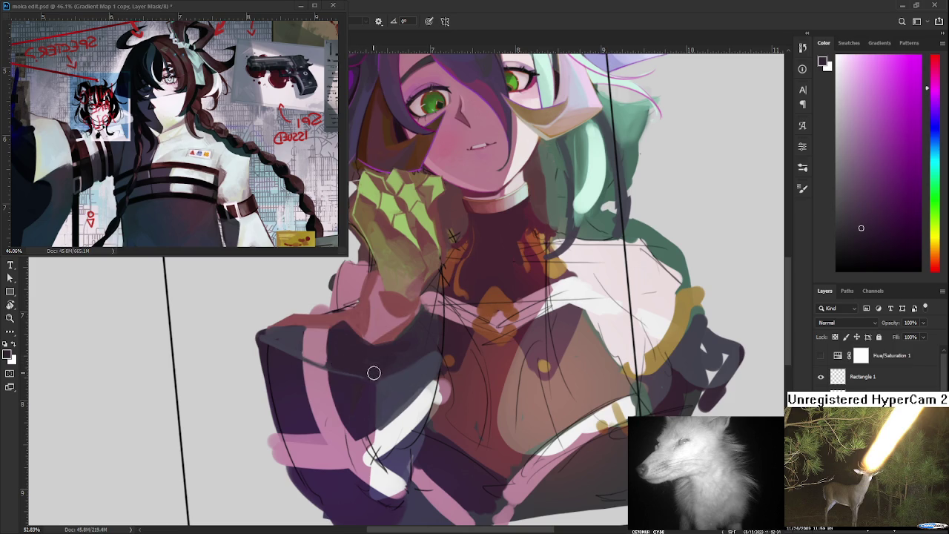
{"action": "scroll", "coordinate": [420, 307], "scroll_direction": "down", "scroll_amount": 2}
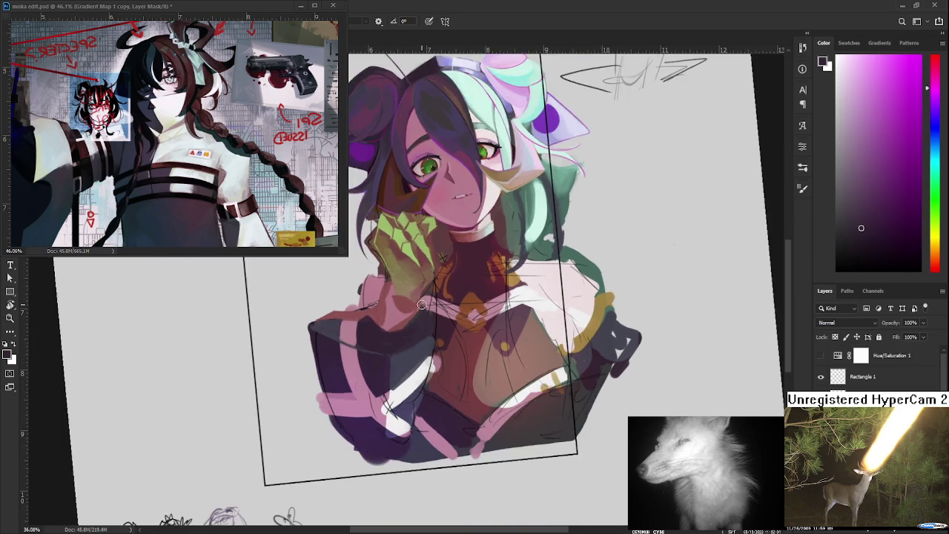
Sample deep red and orange-brown from the chest, settling on a muted pinkish red
{"action": "scroll", "coordinate": [416, 308], "scroll_direction": "down", "scroll_amount": 2}
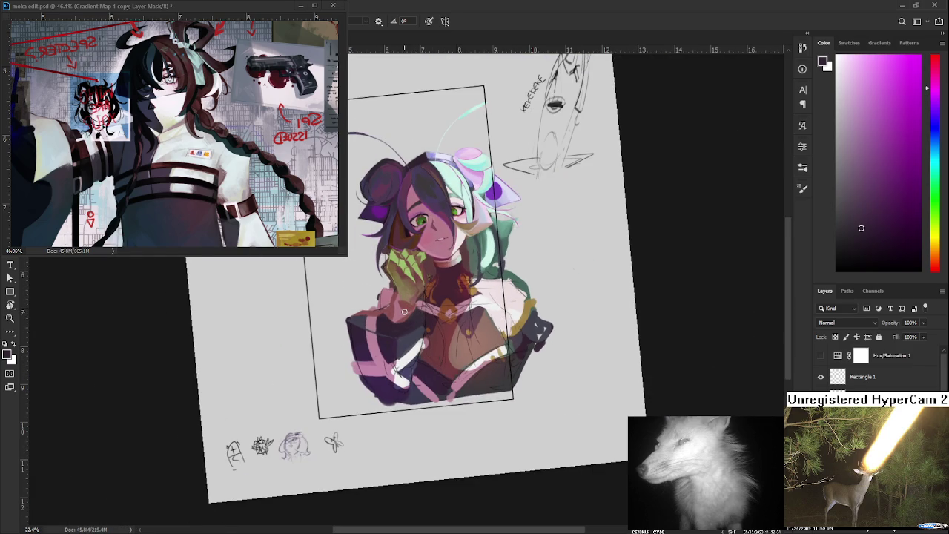
{"action": "scroll", "coordinate": [406, 310], "scroll_direction": "up", "scroll_amount": 1}
{"action": "scroll", "coordinate": [401, 316], "scroll_direction": "up", "scroll_amount": 2}
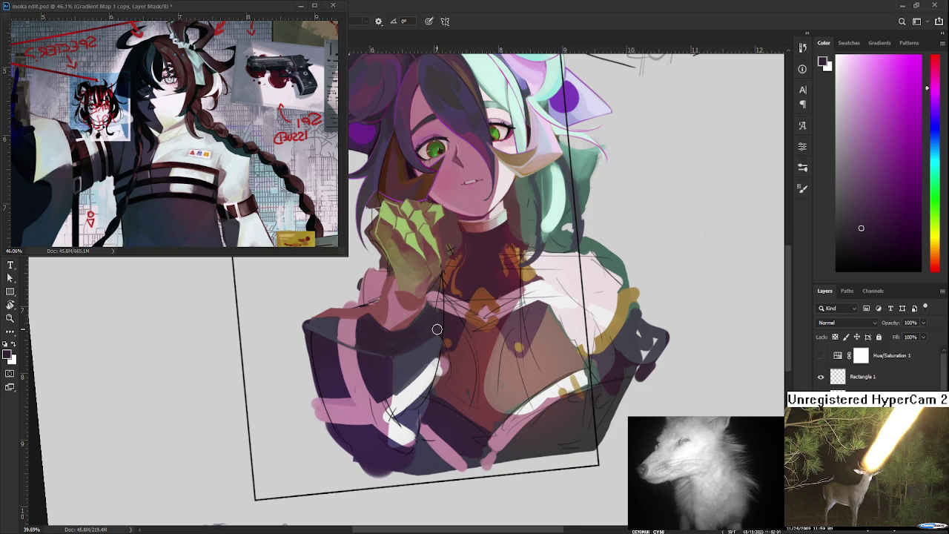
{"action": "scroll", "coordinate": [399, 316], "scroll_direction": "up", "scroll_amount": 2}
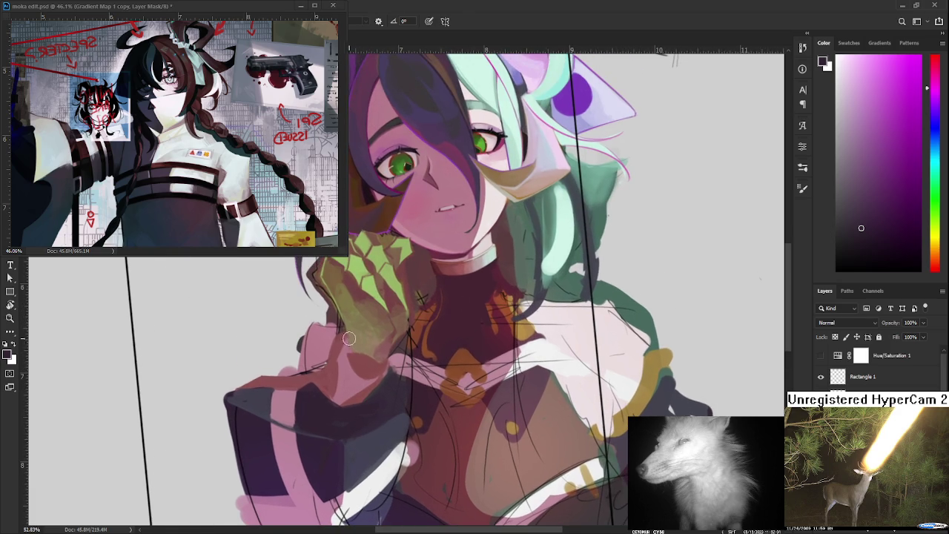
{"action": "left_click", "coordinate": [438, 333], "text": "alt"}
{"action": "left_click", "coordinate": [449, 357], "text": "alt"}
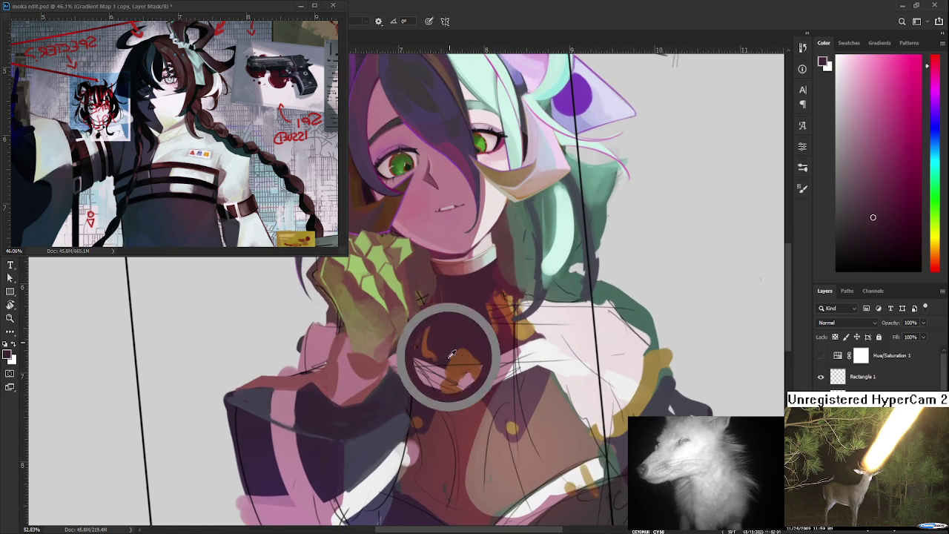
{"action": "scroll", "coordinate": [465, 352], "scroll_direction": "down", "scroll_amount": 2}
{"action": "scroll", "coordinate": [466, 352], "scroll_direction": "up", "scroll_amount": 2}
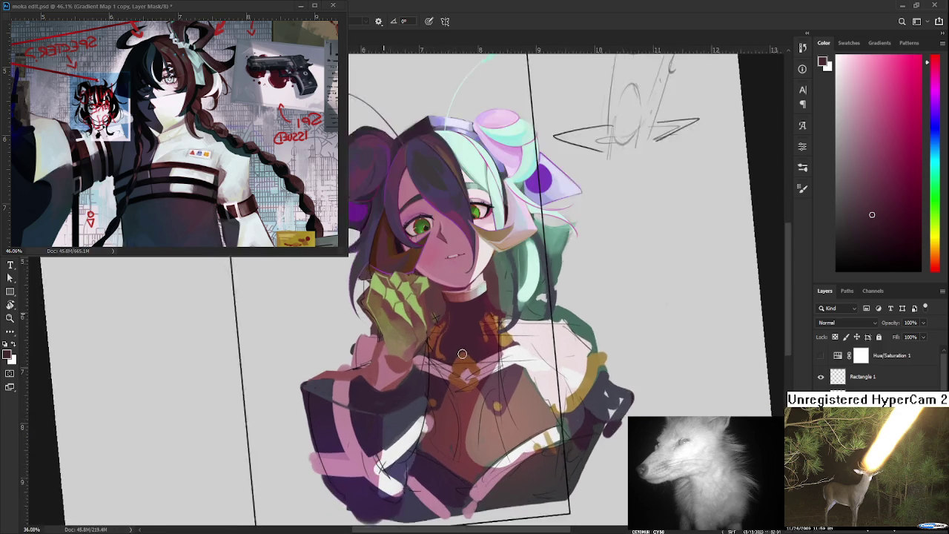
{"action": "scroll", "coordinate": [466, 351], "scroll_direction": "up", "scroll_amount": 1}
{"action": "left_click", "coordinate": [471, 375], "text": "alt"}
{"action": "left_click", "coordinate": [377, 359], "text": "alt"}
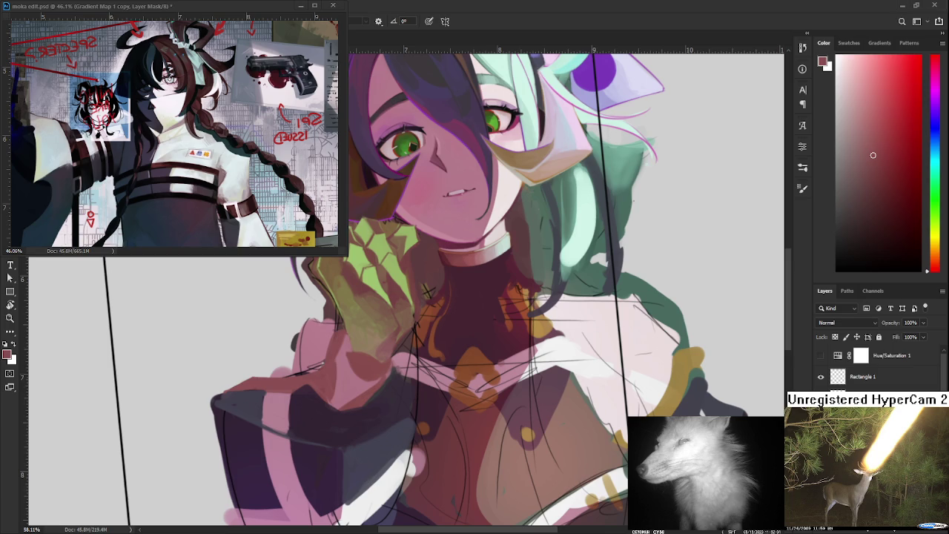
Zoom around the figure and sample pinker and brownish red-orange tones from the chest
{"action": "scroll", "coordinate": [524, 434], "scroll_direction": "down", "scroll_amount": 2}
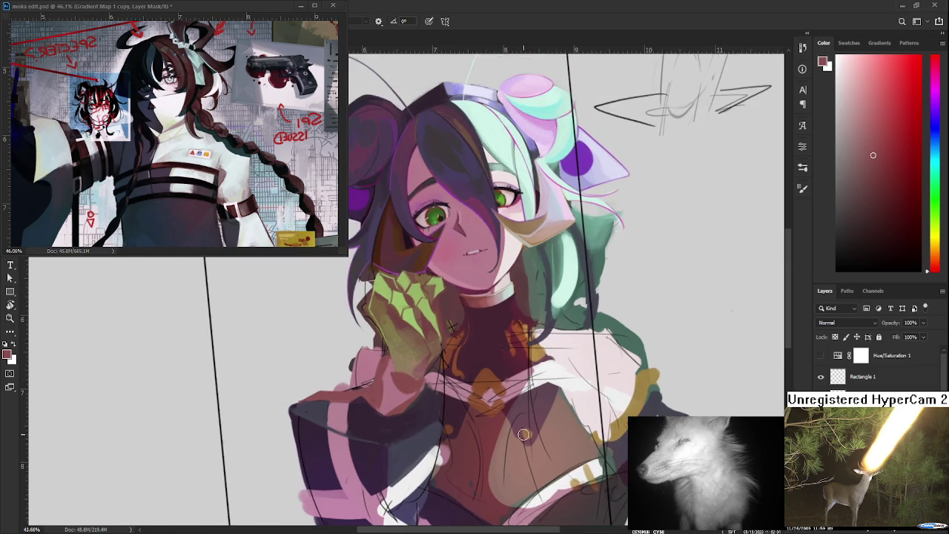
{"action": "scroll", "coordinate": [524, 434], "scroll_direction": "down", "scroll_amount": 1}
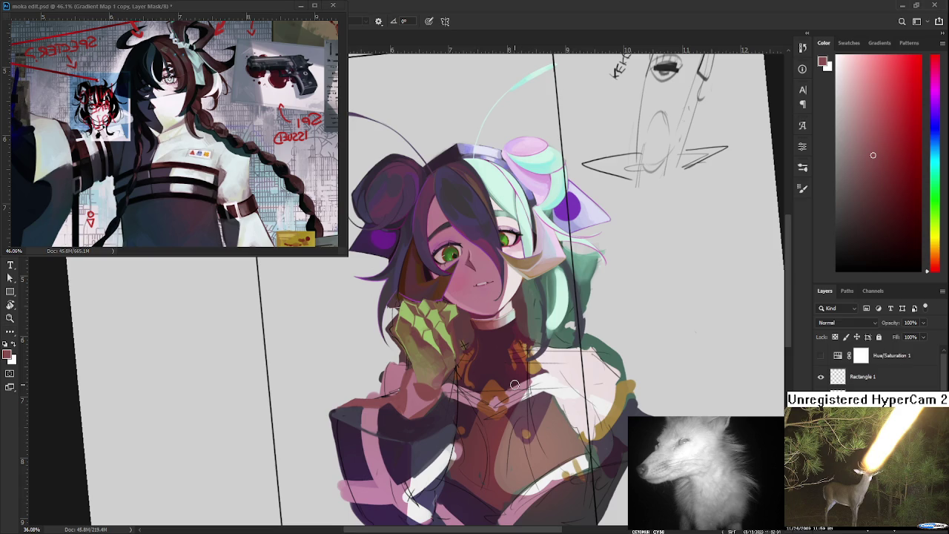
{"action": "scroll", "coordinate": [514, 384], "scroll_direction": "down", "scroll_amount": 2}
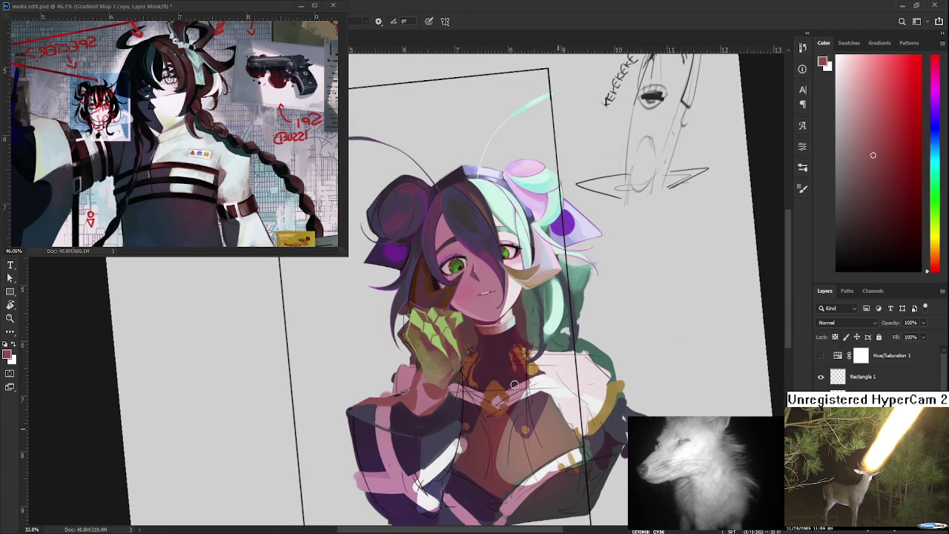
{"action": "scroll", "coordinate": [514, 384], "scroll_direction": "down", "scroll_amount": 1}
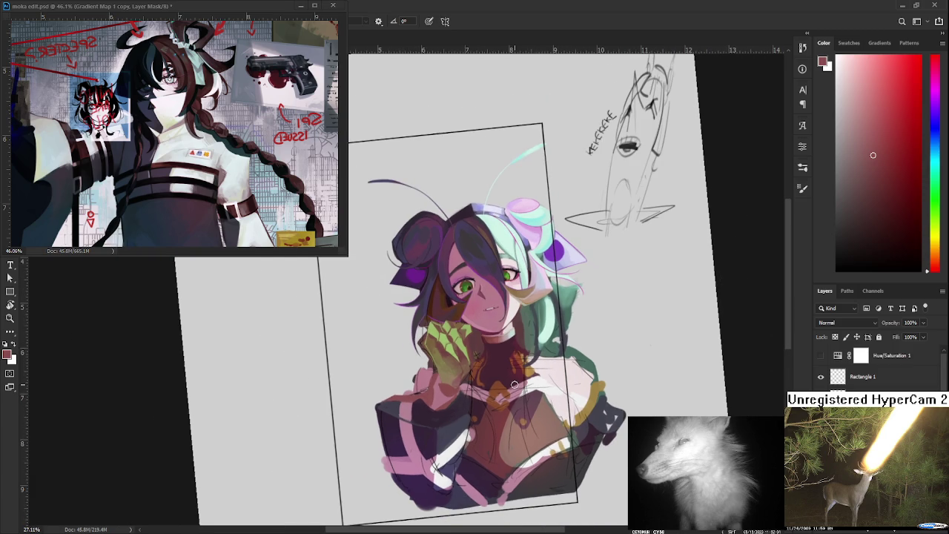
{"action": "scroll", "coordinate": [514, 384], "scroll_direction": "up", "scroll_amount": 2}
{"action": "scroll", "coordinate": [514, 384], "scroll_direction": "up", "scroll_amount": 3}
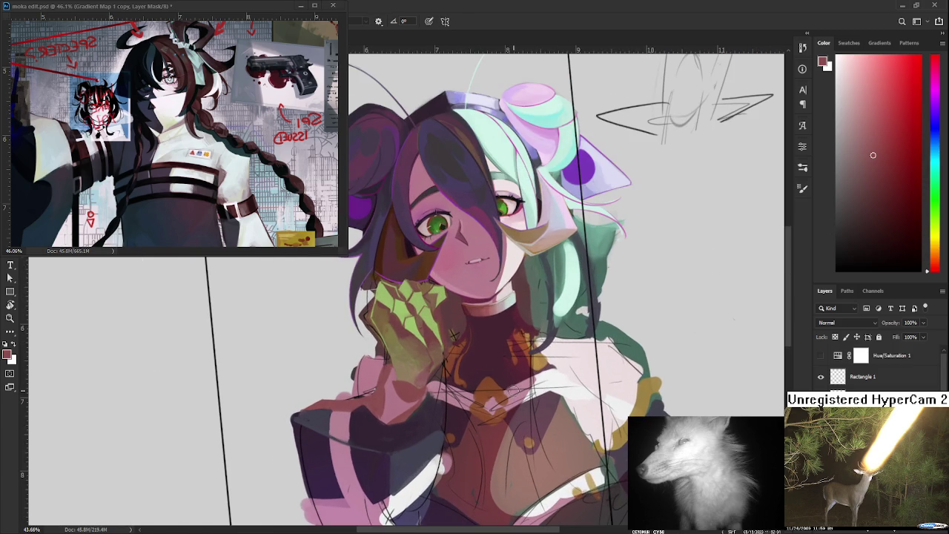
{"action": "left_click", "coordinate": [531, 428], "text": "alt"}
{"action": "left_click", "coordinate": [528, 439], "text": "alt"}
{"action": "left_click", "coordinate": [529, 437], "text": "alt"}
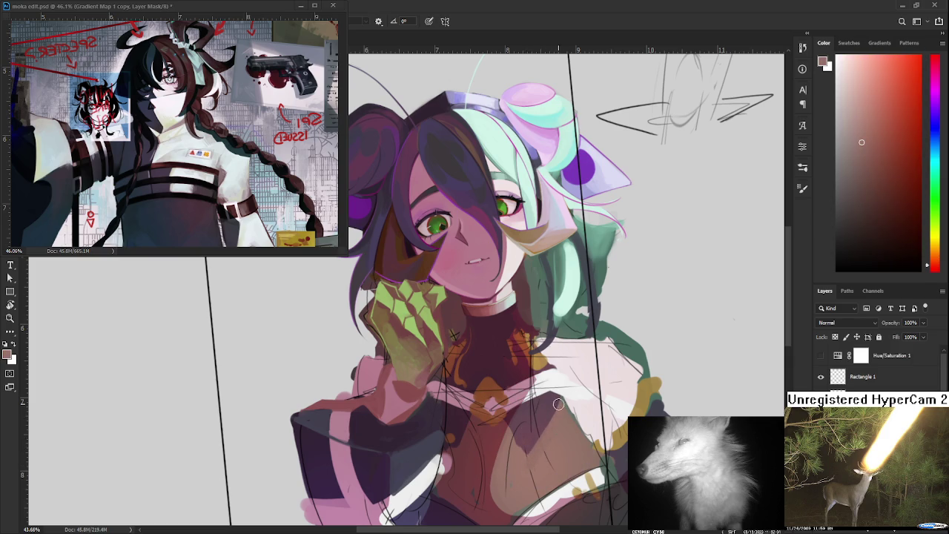
{"action": "left_click", "coordinate": [549, 420], "text": "alt"}
{"action": "left_click", "coordinate": [530, 450], "text": "alt"}
Sample magenta and brownish red across the chest shading, keeping the brownish red
{"action": "mouse_move", "coordinate": [530, 450]}
{"action": "left_mouse_down"}
{"action": "mouse_move", "coordinate": [514, 432]}
{"action": "mouse_move", "coordinate": [519, 439]}
{"action": "left_mouse_up"}
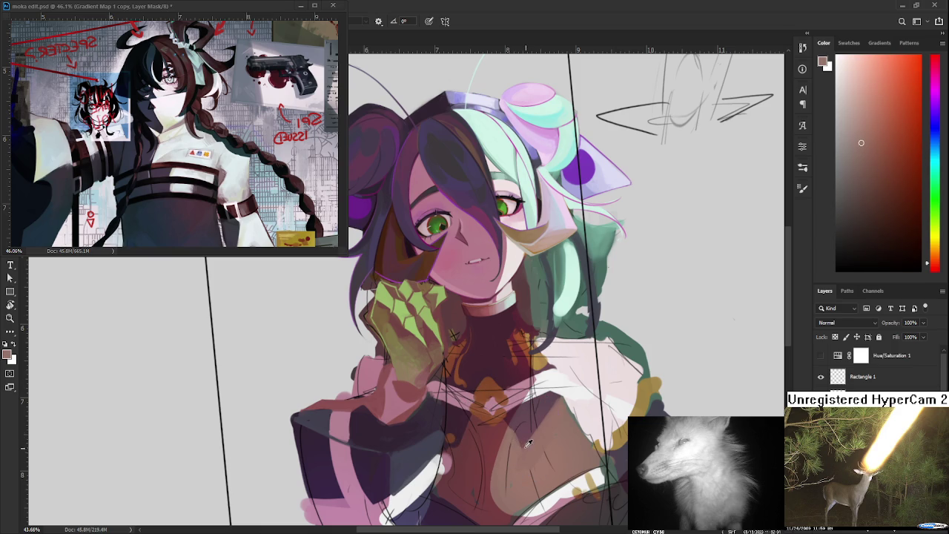
{"action": "left_click", "coordinate": [512, 428], "text": "alt"}
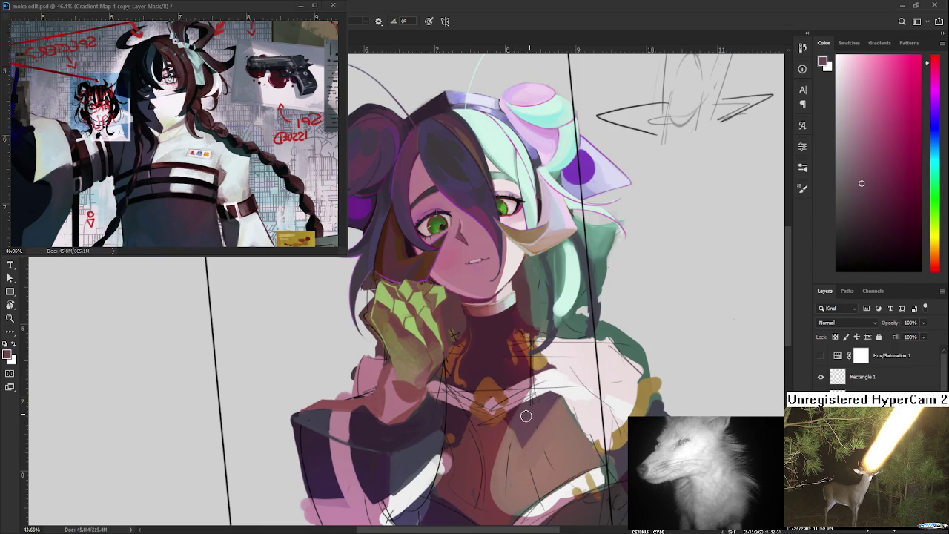
{"action": "left_click", "coordinate": [548, 420], "text": "alt"}
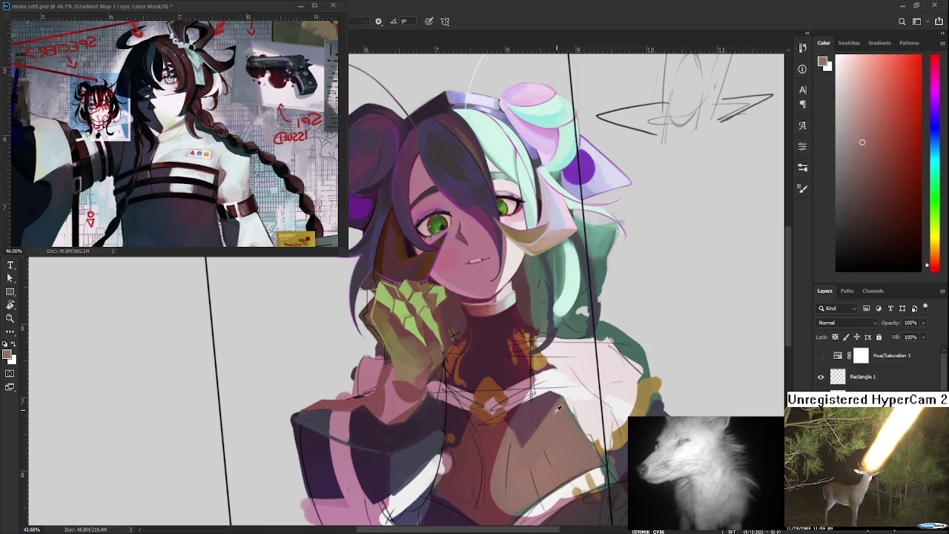
{"action": "left_click_drag", "start_coordinate": [559, 410], "coordinate": [555, 412]}
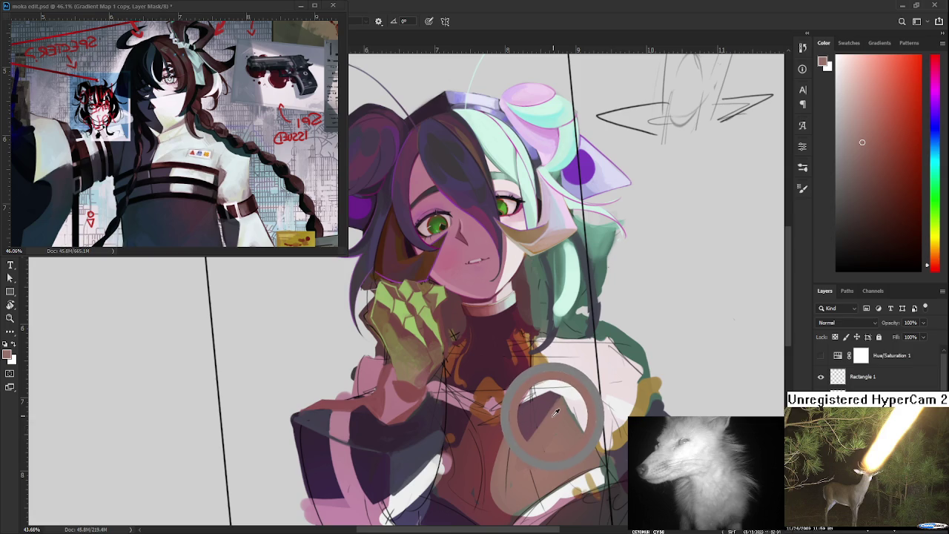
{"action": "left_click_drag", "start_coordinate": [555, 412], "coordinate": [544, 427]}
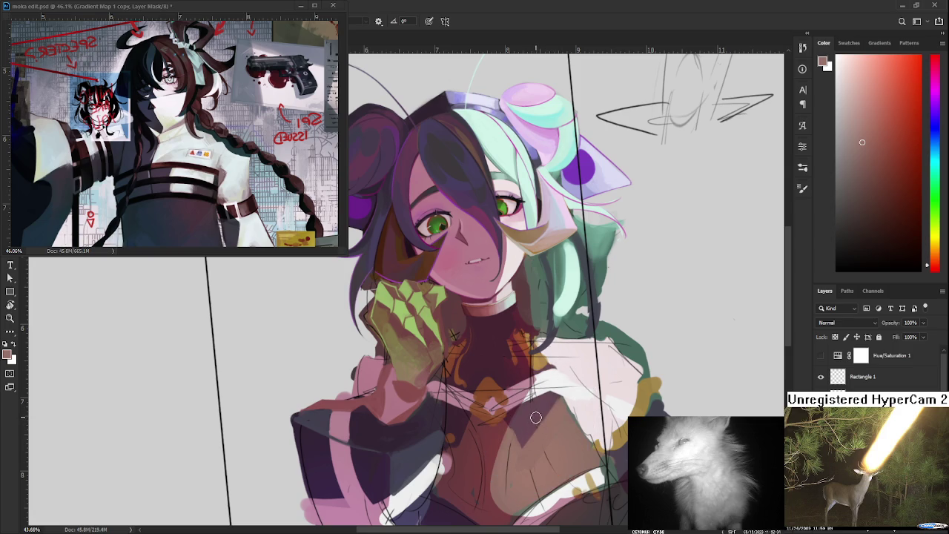
{"action": "scroll", "coordinate": [391, 413], "scroll_direction": "down", "scroll_amount": 2}
{"action": "scroll", "coordinate": [392, 413], "scroll_direction": "left", "scroll_amount": 2}
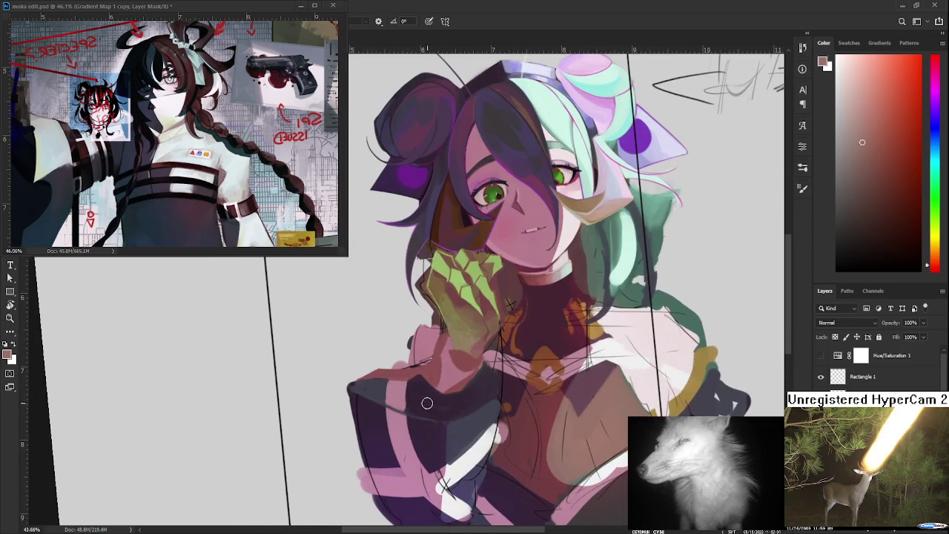
Sample dark purple and bluer violet tones from the left sleeve
{"action": "left_click_drag", "start_coordinate": [394, 412], "coordinate": [358, 407]}
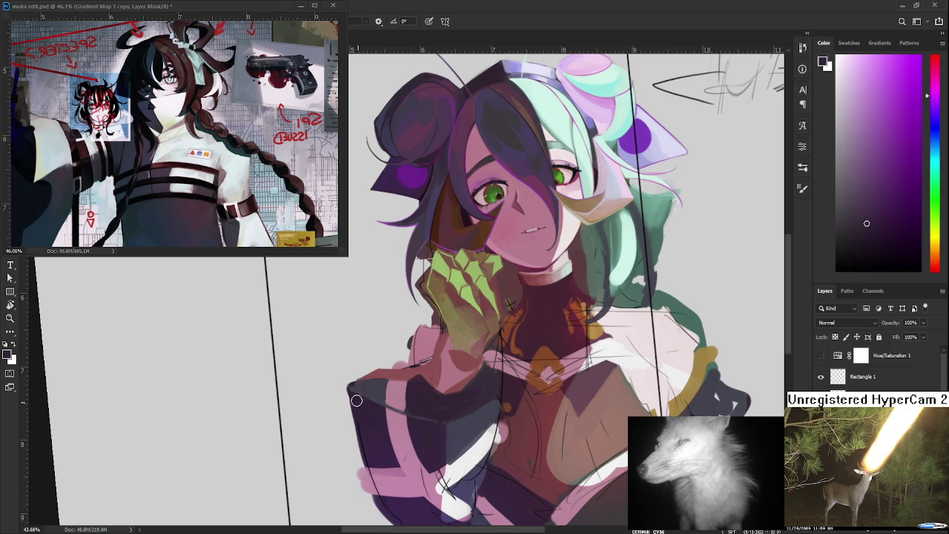
{"action": "left_click", "coordinate": [377, 454], "text": "alt"}
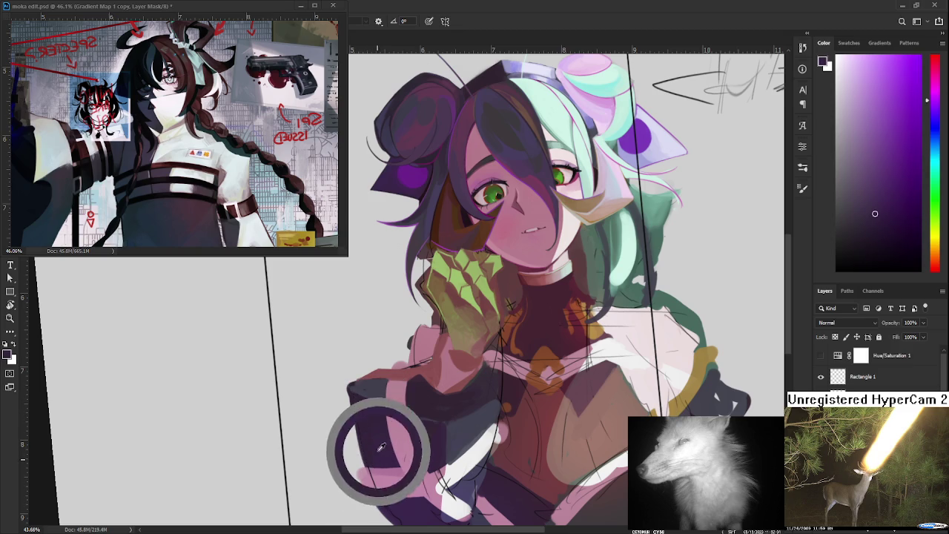
{"action": "left_click", "coordinate": [371, 446], "text": "alt"}
{"action": "left_click", "coordinate": [355, 386], "text": "alt"}
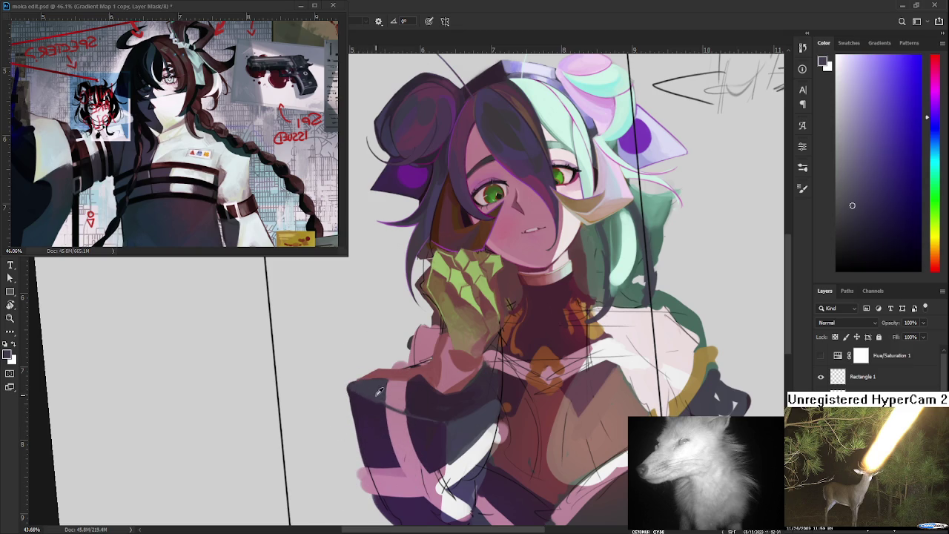
{"action": "left_click", "coordinate": [355, 386], "text": "alt"}
{"action": "left_click", "coordinate": [385, 401], "text": "alt"}
{"action": "scroll", "coordinate": [467, 329], "scroll_direction": "down", "scroll_amount": 2}
{"action": "scroll", "coordinate": [461, 337], "scroll_direction": "down", "scroll_amount": 3}
{"action": "scroll", "coordinate": [455, 345], "scroll_direction": "up", "scroll_amount": 1}
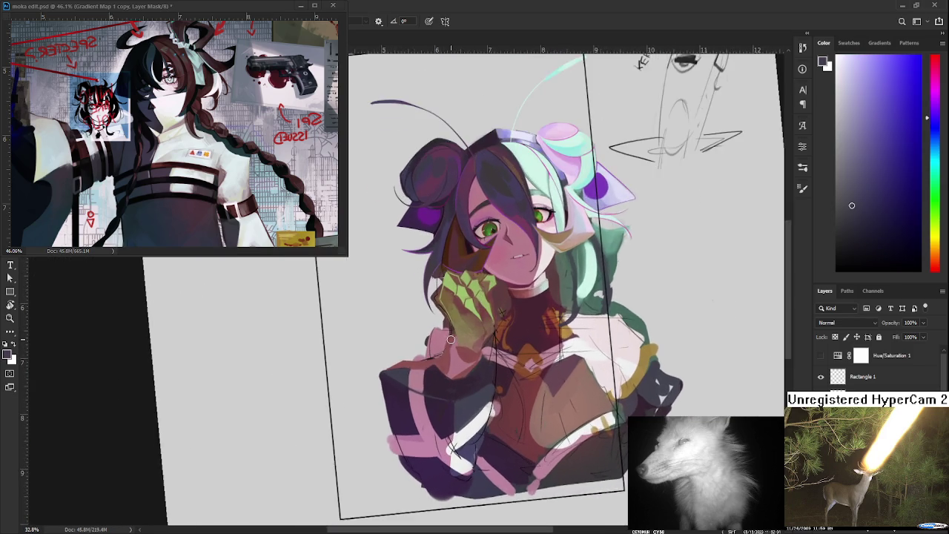
{"action": "scroll", "coordinate": [454, 345], "scroll_direction": "up", "scroll_amount": 1}
{"action": "scroll", "coordinate": [451, 347], "scroll_direction": "up", "scroll_amount": 2}
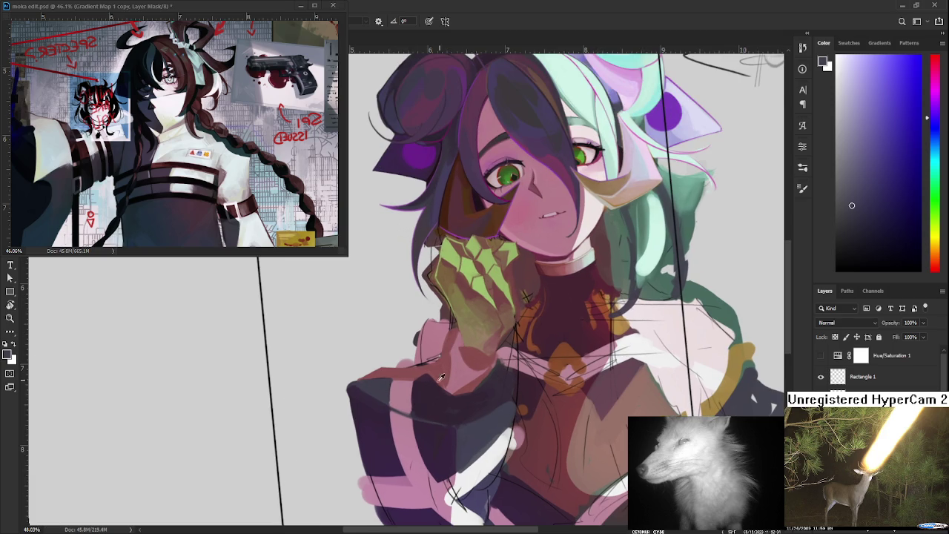
Paint a dark purple stroke along the sleeve's left edge, undoing a trial erase
{"action": "left_click", "coordinate": [363, 396], "text": "alt"}
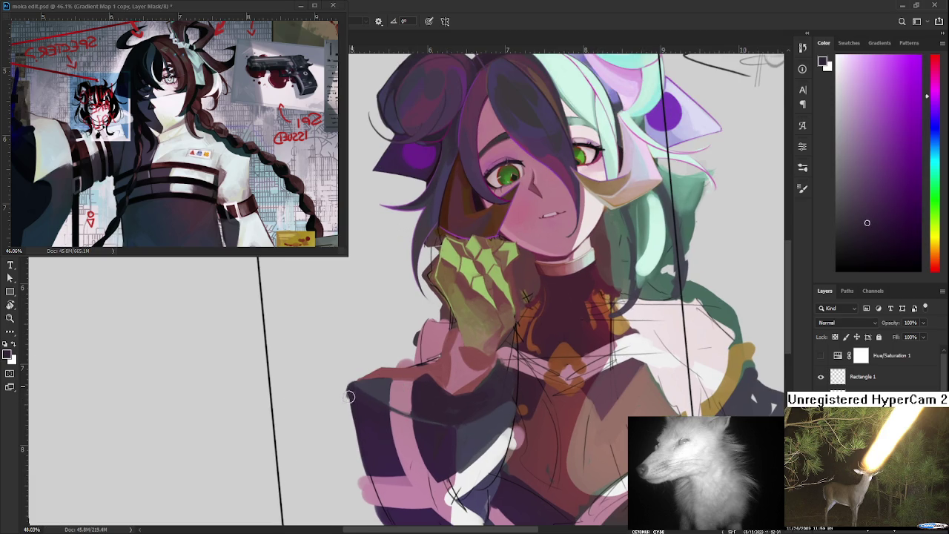
{"action": "left_click", "coordinate": [369, 421], "text": "alt"}
{"action": "left_click", "coordinate": [354, 445], "text": "alt"}
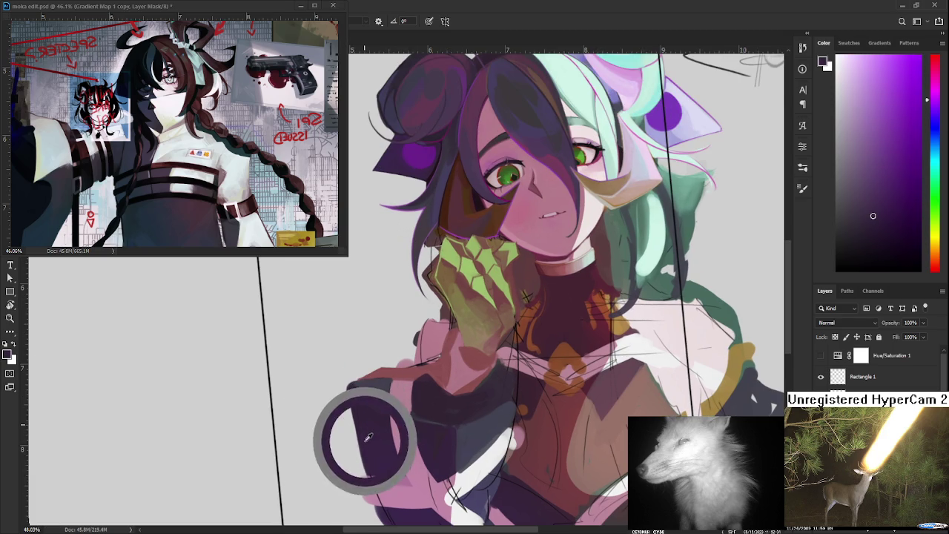
{"action": "left_click_drag", "start_coordinate": [353, 404], "coordinate": [355, 449]}
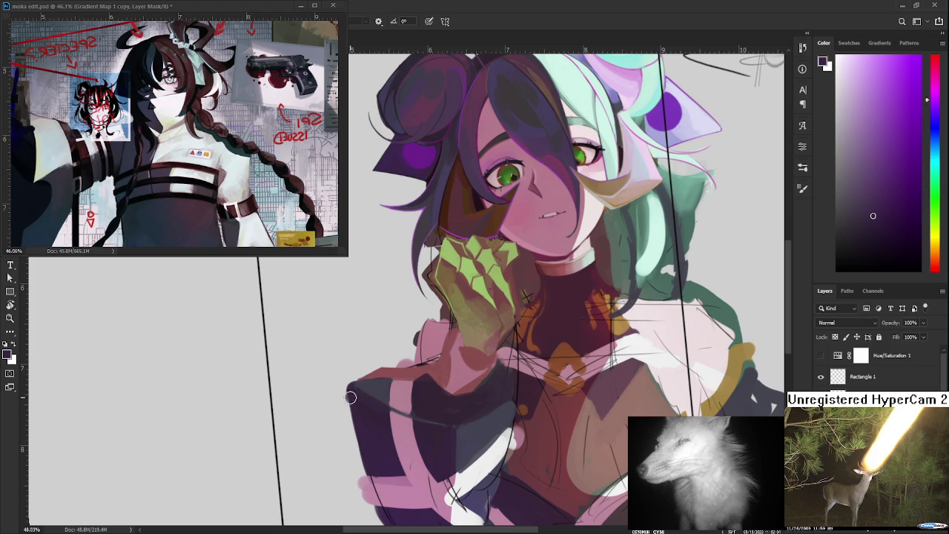
{"action": "key", "text": "e"}
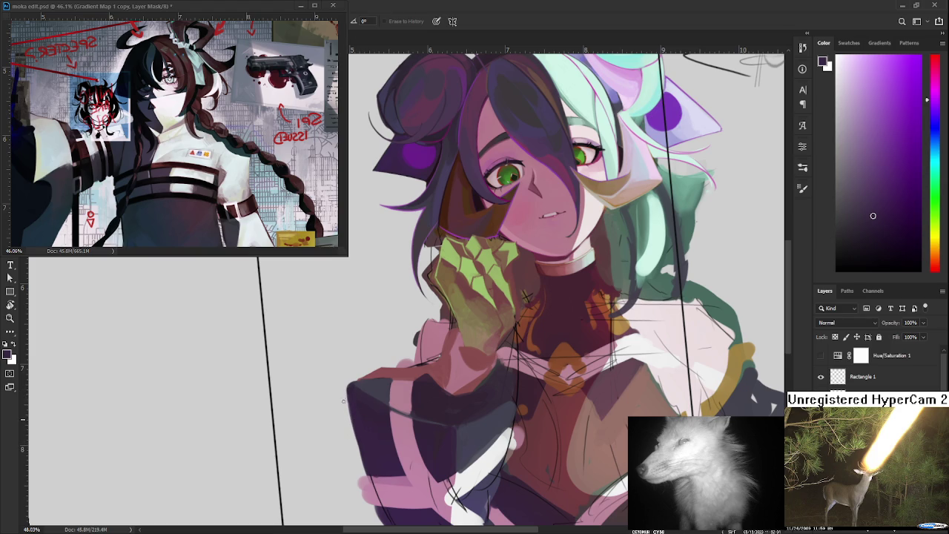
{"action": "left_click_drag", "start_coordinate": [359, 451], "coordinate": [351, 430]}
{"action": "key", "text": "ctrl+z"}
{"action": "key", "text": "b"}
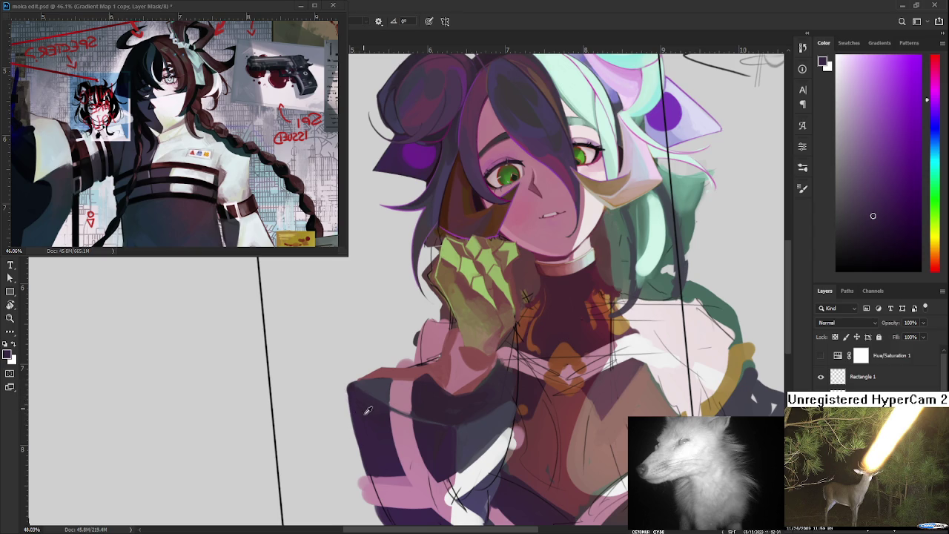
Sample a darker sleeve purple and dab it onto the sleeve's top-left corner
{"action": "left_click", "coordinate": [370, 411], "text": "alt"}
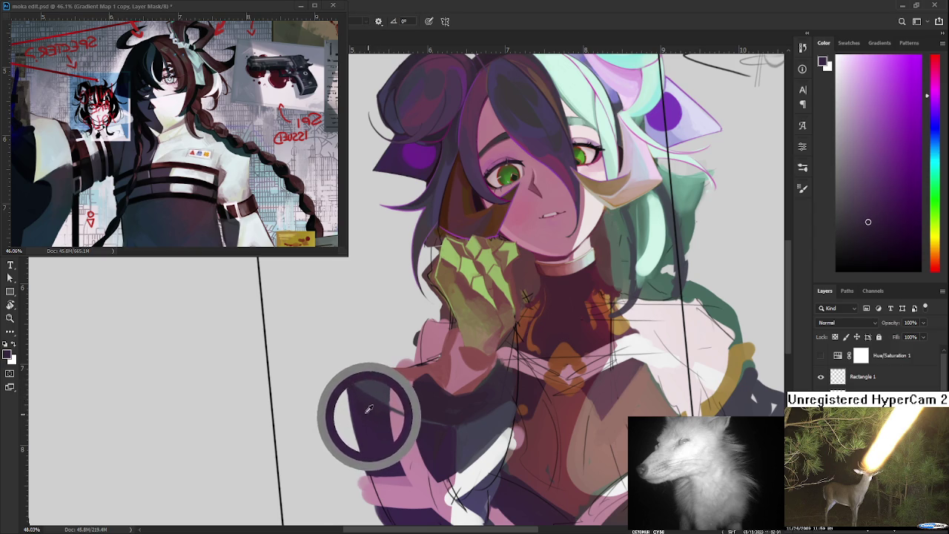
{"action": "left_click", "coordinate": [373, 416], "text": "alt"}
{"action": "left_click", "coordinate": [382, 423], "text": "alt"}
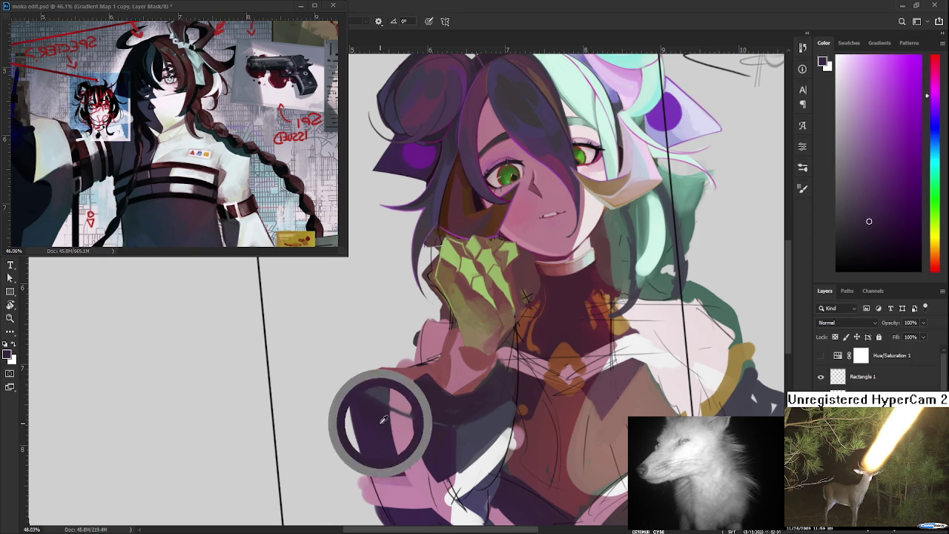
{"action": "left_click_drag", "start_coordinate": [386, 424], "coordinate": [383, 412]}
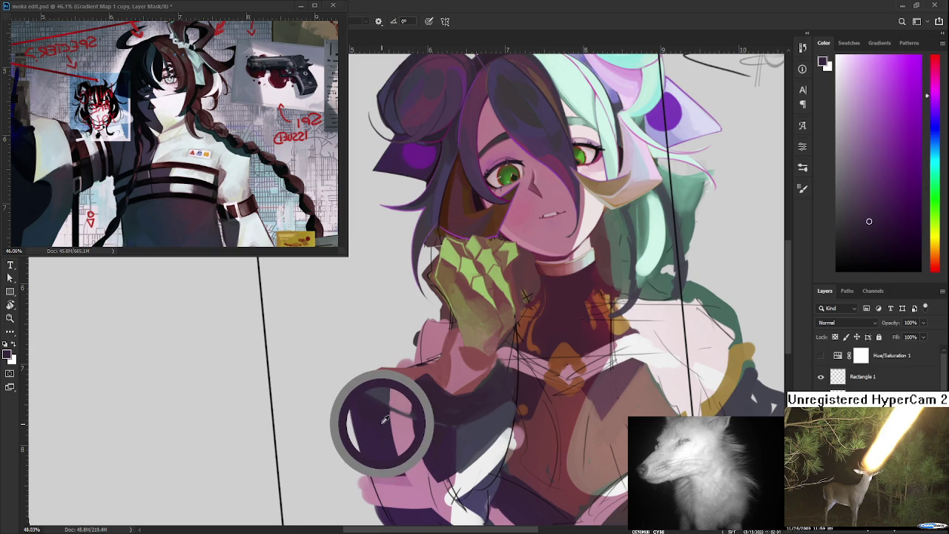
{"action": "left_click", "coordinate": [380, 402], "text": "alt"}
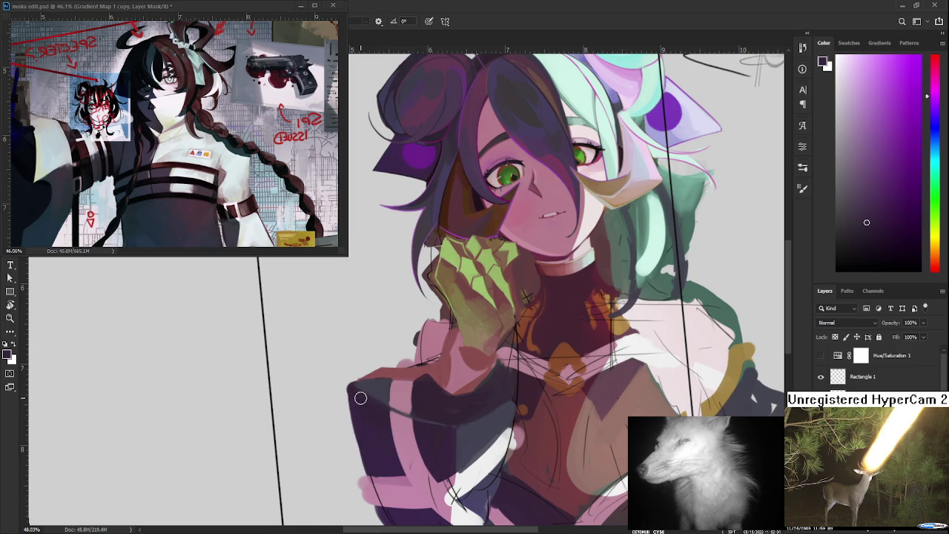
{"action": "left_click", "coordinate": [367, 396]}
Sample light pink and dark purple tones from the sleeve
{"action": "left_click", "coordinate": [435, 392], "text": "alt"}
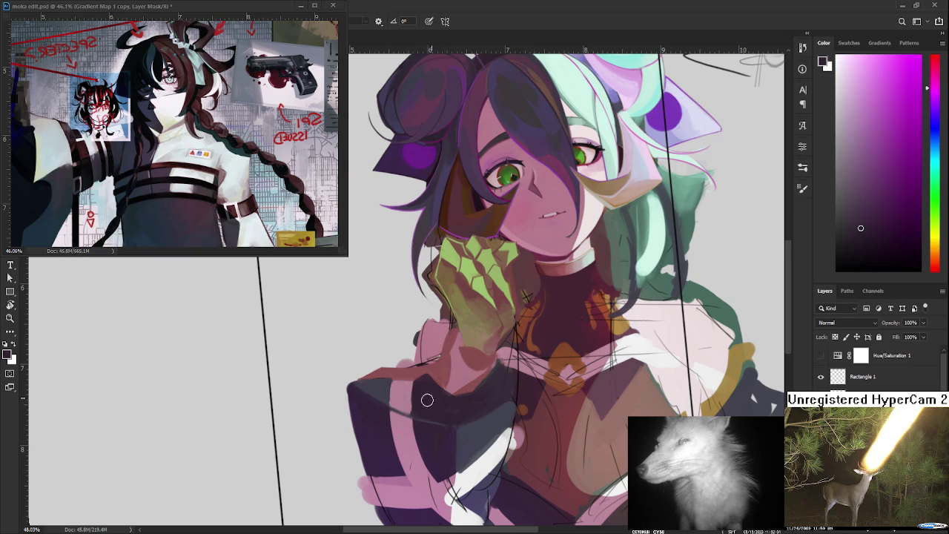
{"action": "left_click", "coordinate": [412, 406], "text": "alt"}
{"action": "left_click", "coordinate": [414, 393], "text": "alt"}
{"action": "left_click", "coordinate": [417, 400], "text": "alt"}
{"action": "left_click", "coordinate": [414, 393], "text": "alt"}
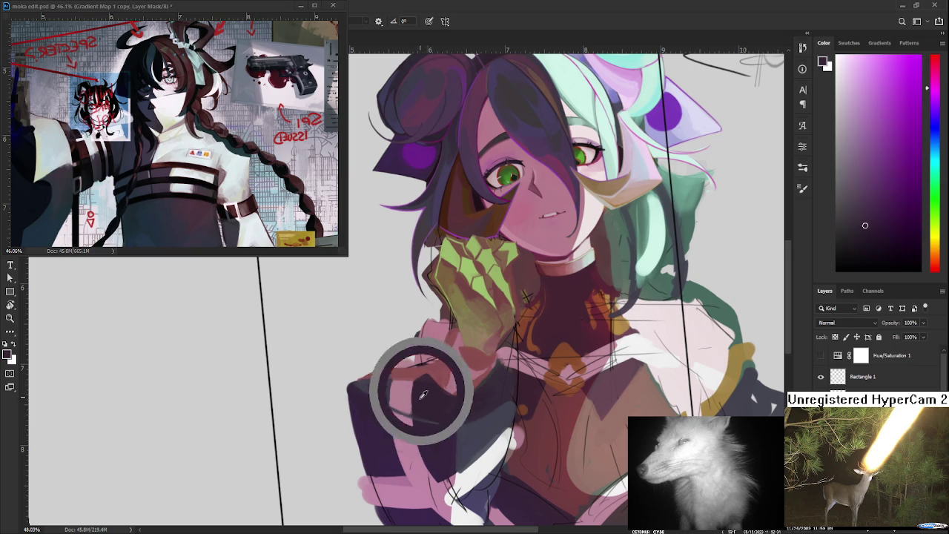
{"action": "left_click", "coordinate": [418, 391], "text": "alt"}
{"action": "left_click", "coordinate": [417, 393], "text": "alt"}
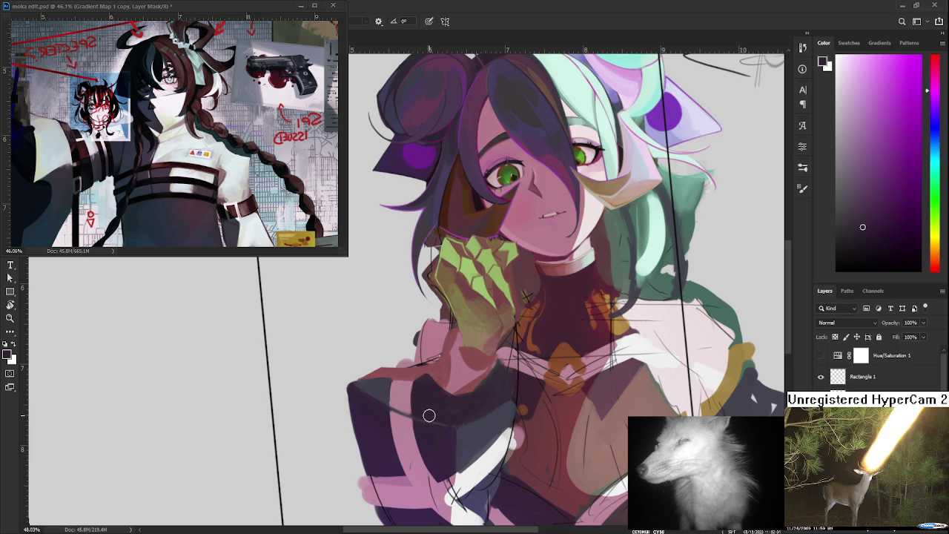
{"action": "left_click", "coordinate": [437, 389], "text": "alt"}
Compare dark blue and magenta samples from the lower sleeve
{"action": "left_click", "coordinate": [483, 398], "text": "alt"}
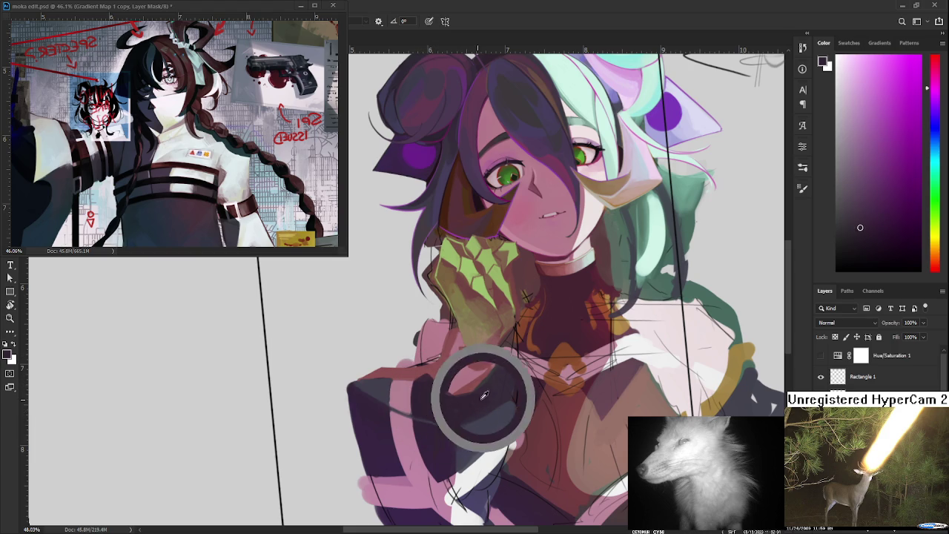
{"action": "left_click", "coordinate": [479, 424], "text": "alt"}
{"action": "left_click", "coordinate": [497, 404], "text": "alt"}
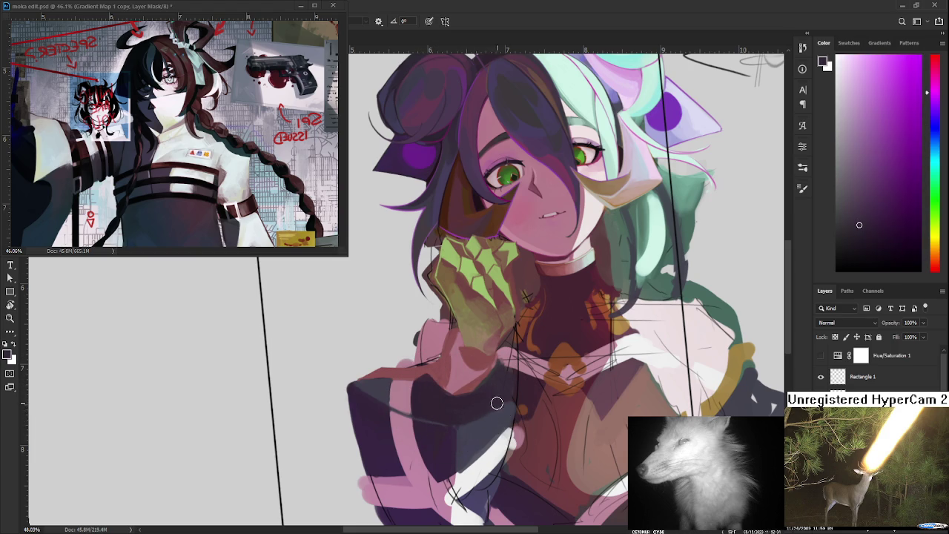
{"action": "left_click", "coordinate": [475, 421], "text": "alt"}
{"action": "left_click", "coordinate": [495, 412], "text": "alt"}
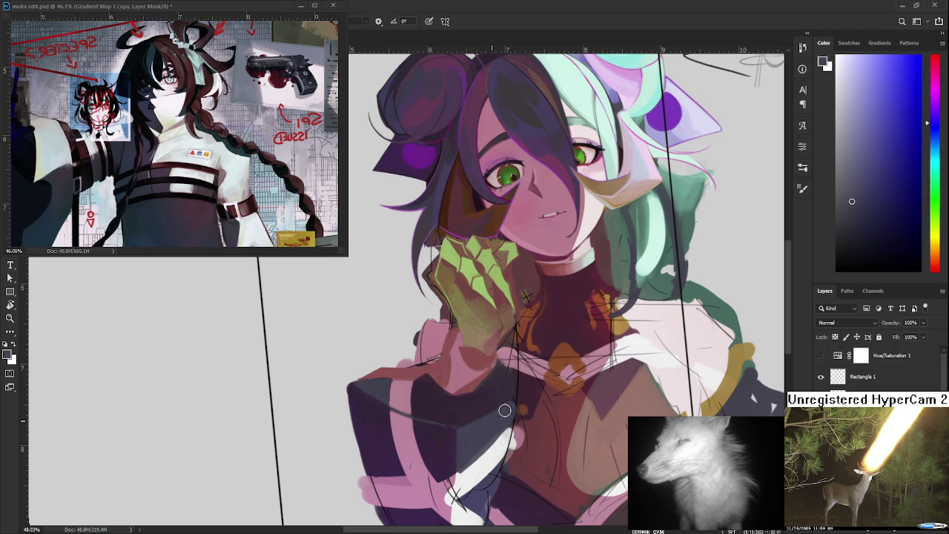
{"action": "mouse_move", "coordinate": [510, 408]}
{"action": "left_mouse_down"}
{"action": "mouse_move", "coordinate": [493, 401]}
{"action": "mouse_move", "coordinate": [509, 402]}
{"action": "left_mouse_up"}
{"action": "left_click", "coordinate": [509, 408], "text": "alt"}
Sample up the sleeve, ending on a dark magenta-purple
{"action": "left_click_drag", "start_coordinate": [514, 398], "coordinate": [515, 378]}
{"action": "left_click", "coordinate": [514, 373]}
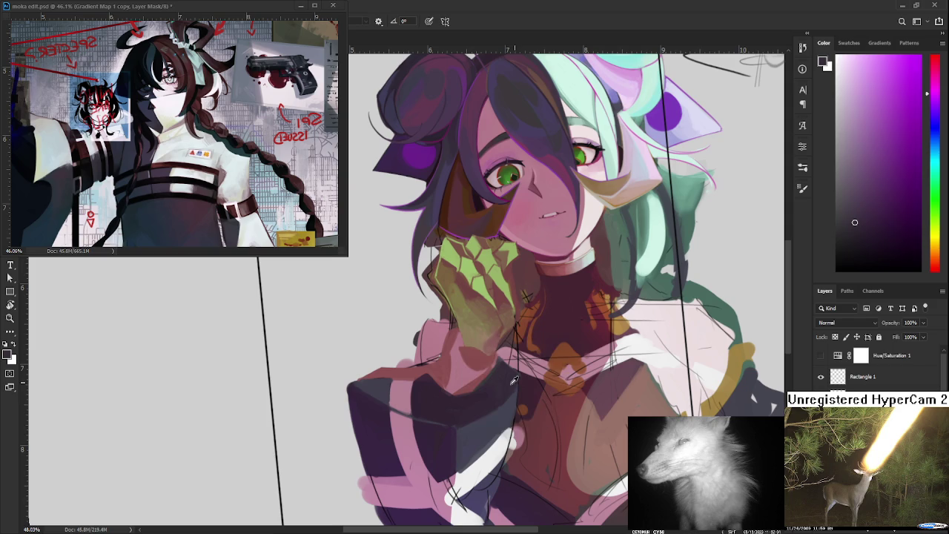
{"action": "left_click", "coordinate": [510, 379], "text": "alt"}
{"action": "left_click", "coordinate": [504, 378], "text": "alt"}
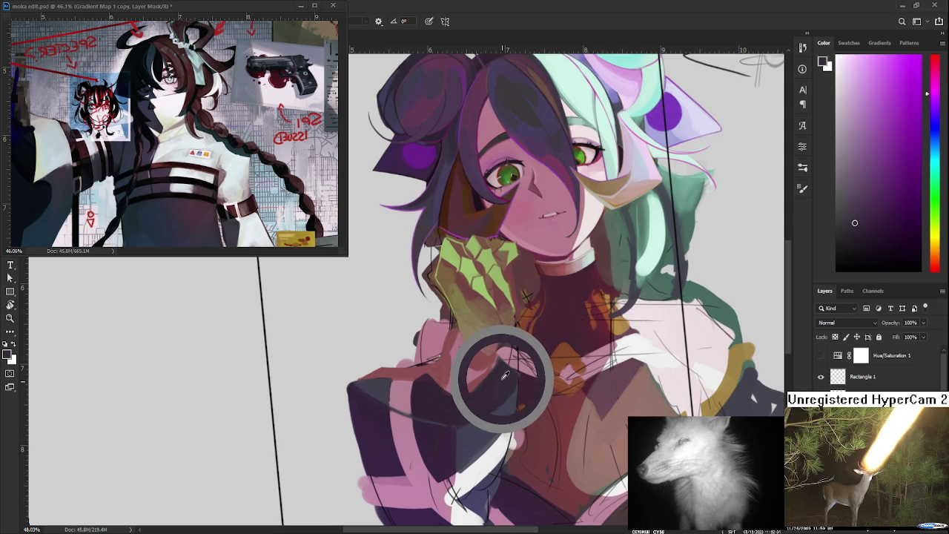
{"action": "left_click", "coordinate": [504, 381], "text": "alt"}
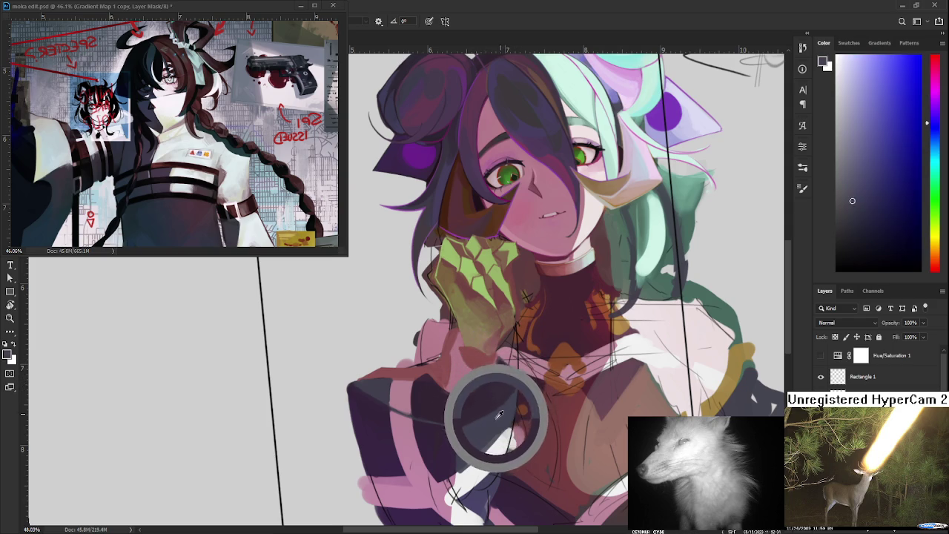
{"action": "mouse_move", "coordinate": [505, 380]}
{"action": "left_mouse_down"}
{"action": "mouse_move", "coordinate": [446, 454]}
{"action": "mouse_move", "coordinate": [415, 401]}
{"action": "mouse_move", "coordinate": [375, 413]}
{"action": "left_mouse_up"}
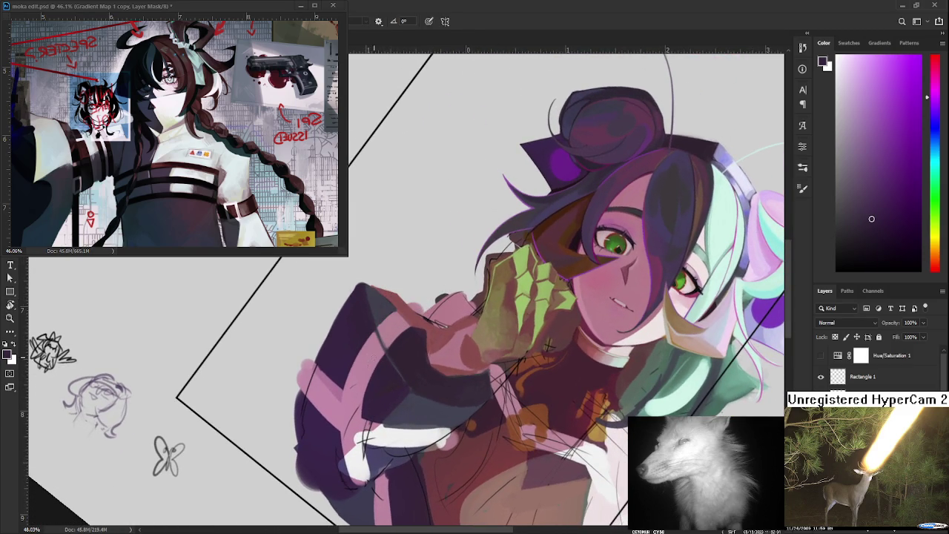
Sample a sleeve colour, then zoom the canvas out and back in
{"action": "left_click", "coordinate": [346, 362], "text": "alt"}
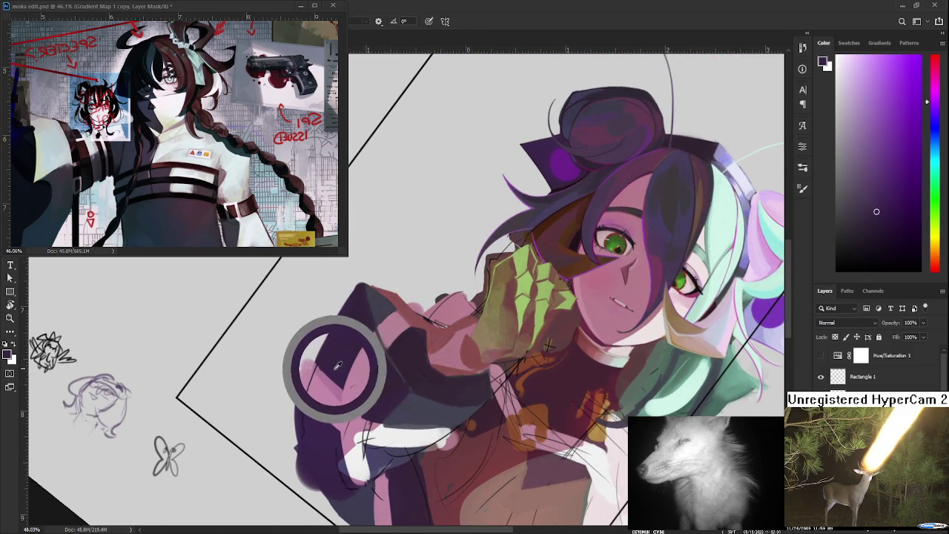
{"action": "left_click_drag", "start_coordinate": [346, 362], "coordinate": [410, 446]}
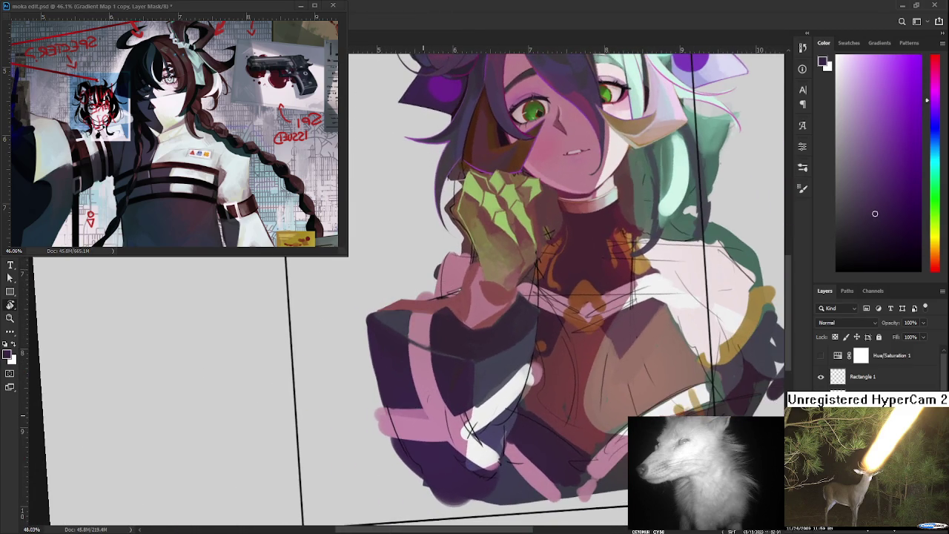
{"action": "scroll", "coordinate": [424, 415], "scroll_direction": "down", "scroll_amount": 1}
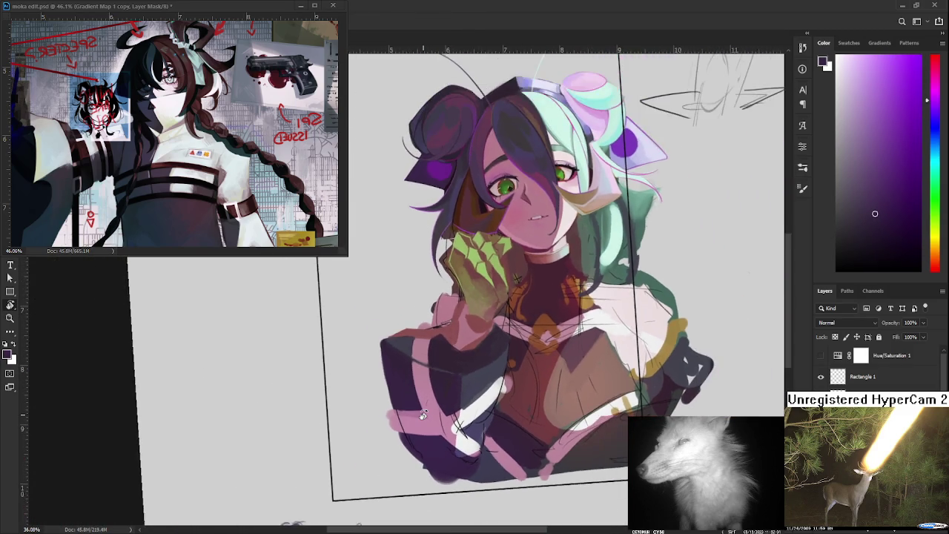
{"action": "scroll", "coordinate": [427, 423], "scroll_direction": "down", "scroll_amount": 1}
{"action": "scroll", "coordinate": [430, 430], "scroll_direction": "down", "scroll_amount": 1}
{"action": "scroll", "coordinate": [437, 434], "scroll_direction": "up", "scroll_amount": 1}
{"action": "scroll", "coordinate": [445, 433], "scroll_direction": "up", "scroll_amount": 2}
{"action": "scroll", "coordinate": [454, 431], "scroll_direction": "down", "scroll_amount": 1}
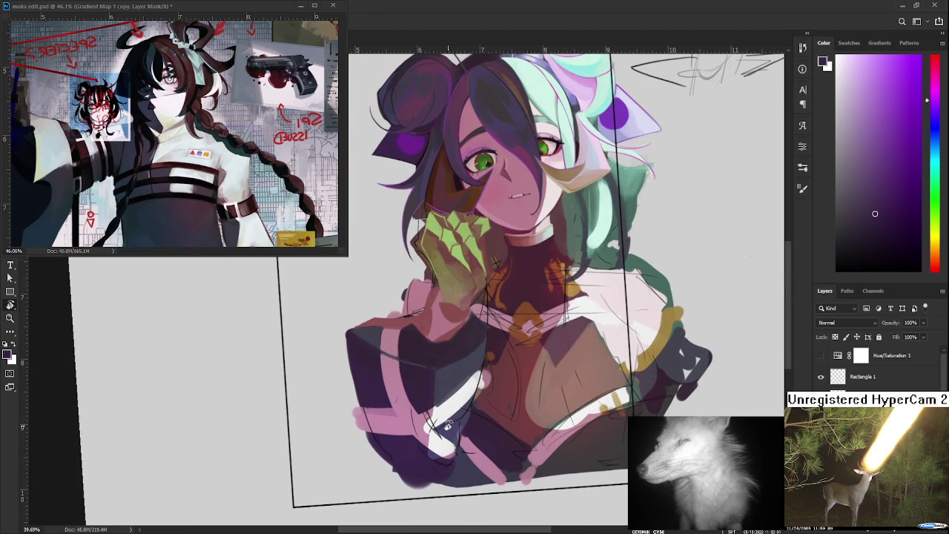
{"action": "scroll", "coordinate": [448, 427], "scroll_direction": "up", "scroll_amount": 1}
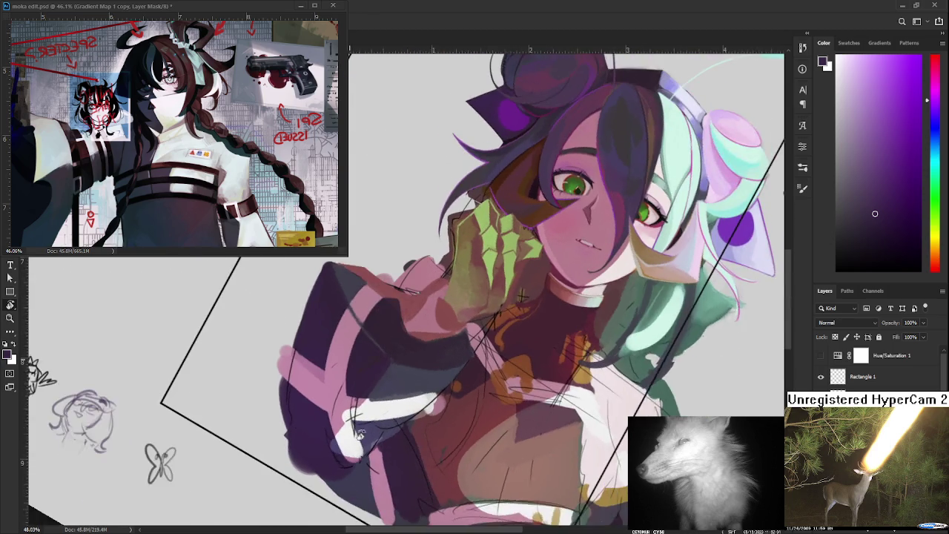
Rotate the canvas back upright and switch to the Eraser
{"action": "mouse_move", "coordinate": [454, 434]}
{"action": "left_mouse_down"}
{"action": "mouse_move", "coordinate": [360, 398]}
{"action": "mouse_move", "coordinate": [368, 373]}
{"action": "left_mouse_up"}
{"action": "left_click", "coordinate": [369, 378]}
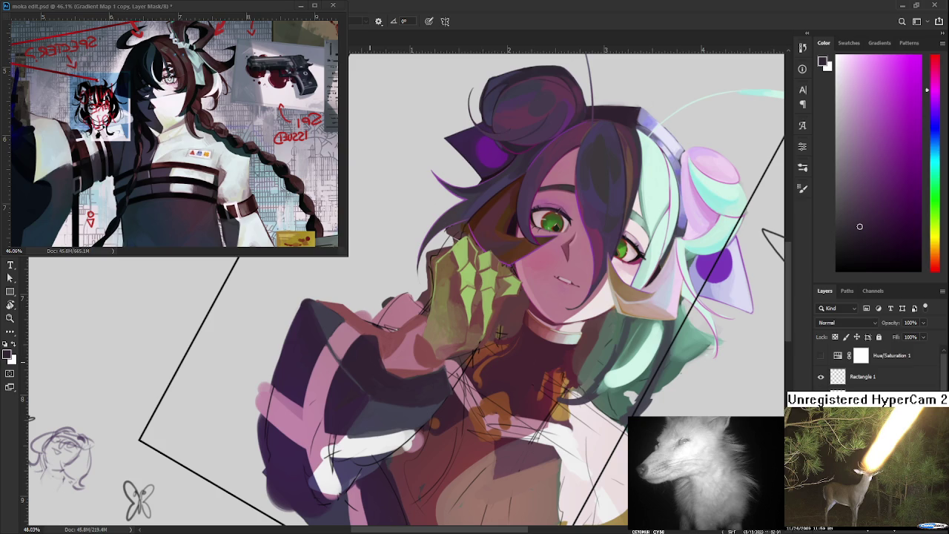
{"action": "key", "text": "r"}
{"action": "mouse_move", "coordinate": [300, 431]}
{"action": "left_mouse_down"}
{"action": "mouse_move", "coordinate": [379, 465]}
{"action": "mouse_move", "coordinate": [357, 428]}
{"action": "left_mouse_up"}
{"action": "key", "text": "e"}
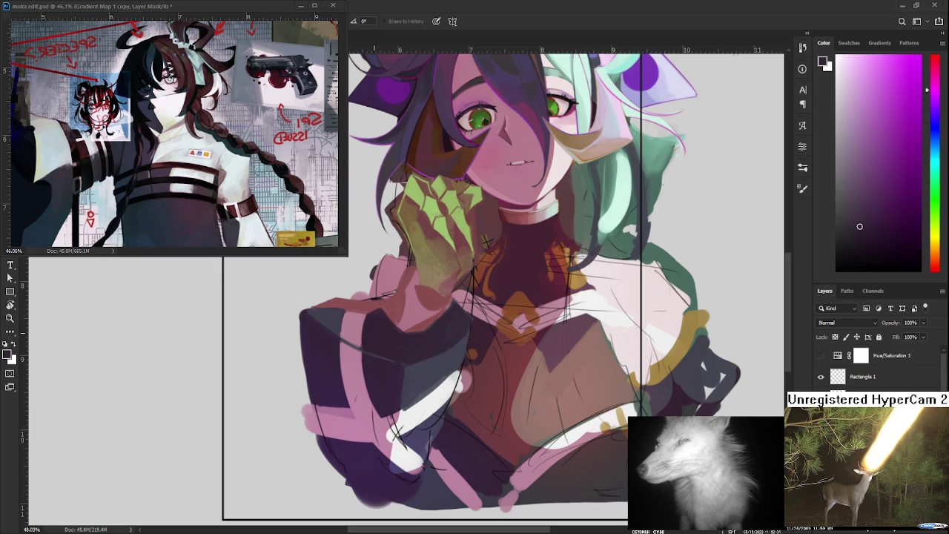
Return to the Brush and sample dark blue and magenta tones from the sleeve
{"action": "key", "text": "b"}
{"action": "left_click", "coordinate": [413, 371], "text": "alt"}
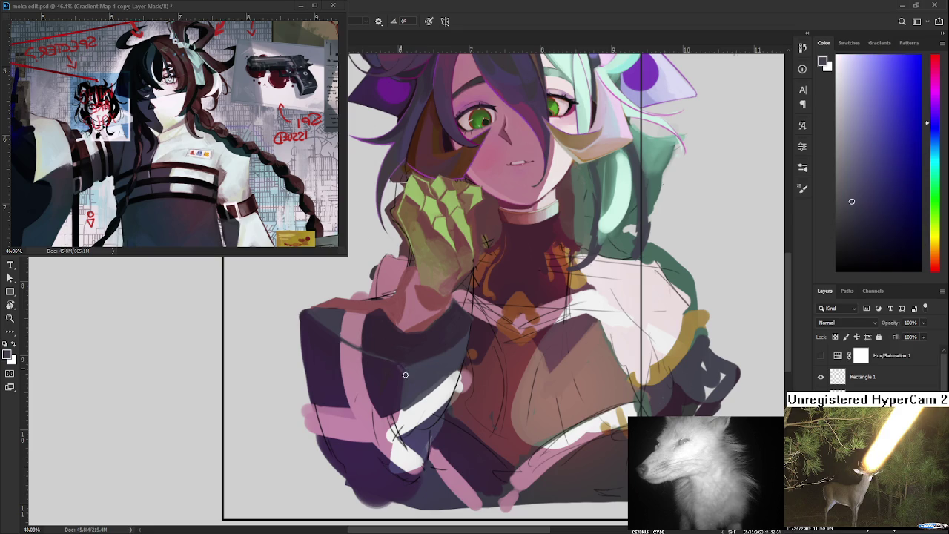
{"action": "left_click", "coordinate": [407, 371], "text": "alt"}
{"action": "left_click", "coordinate": [409, 364], "text": "alt"}
{"action": "left_click", "coordinate": [400, 370], "text": "alt"}
{"action": "left_click", "coordinate": [411, 371], "text": "alt"}
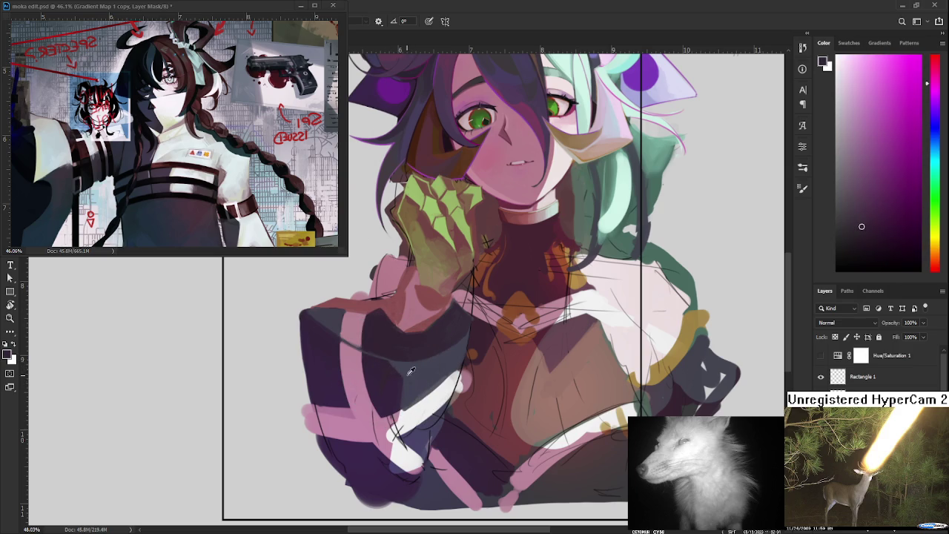
{"action": "left_click", "coordinate": [411, 371], "text": "alt"}
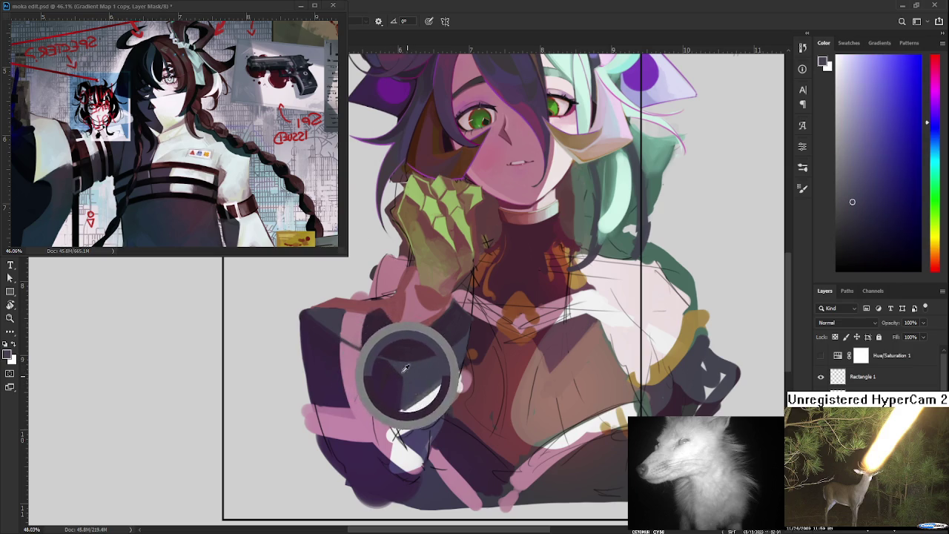
{"action": "left_click_drag", "start_coordinate": [406, 368], "coordinate": [395, 365]}
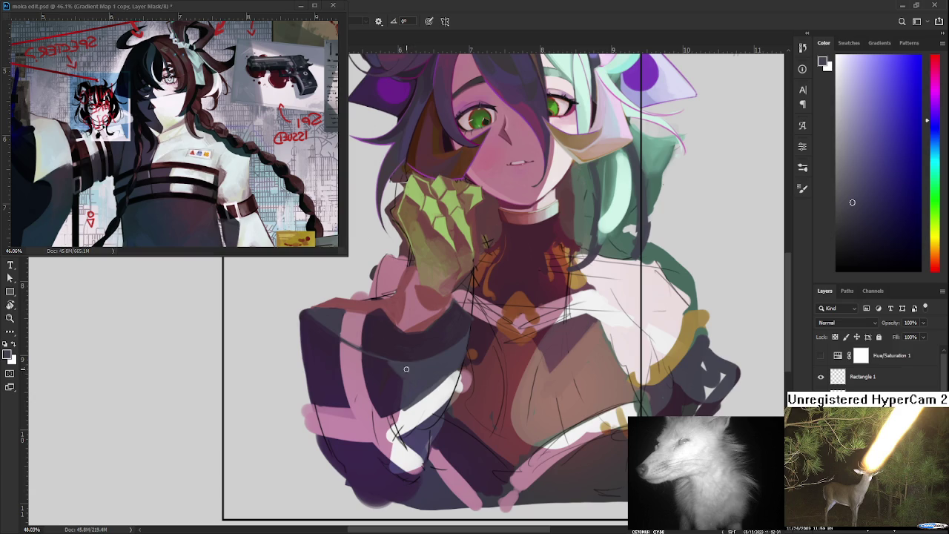
{"action": "left_click", "coordinate": [393, 360], "text": "alt"}
{"action": "left_click", "coordinate": [424, 338], "text": "alt"}
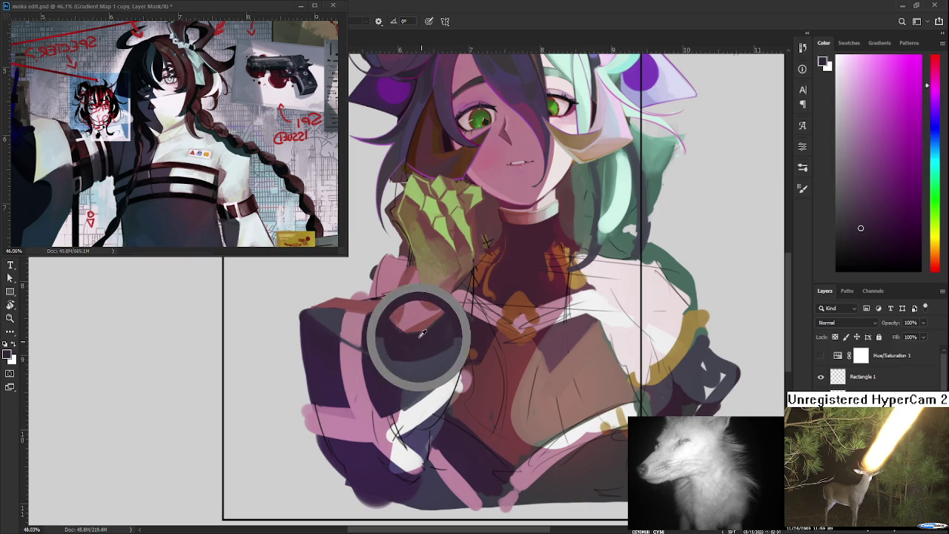
{"action": "left_click", "coordinate": [429, 334], "text": "alt"}
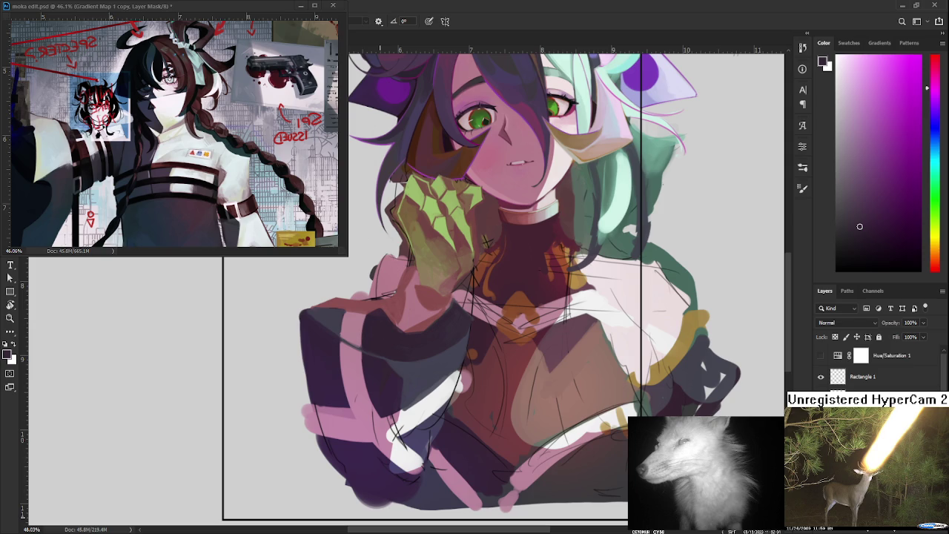
Sample the stripe's pink and the sleeve's dark purple, ending on the pink
{"action": "left_click", "coordinate": [348, 375], "text": "alt"}
{"action": "left_click", "coordinate": [375, 375], "text": "alt"}
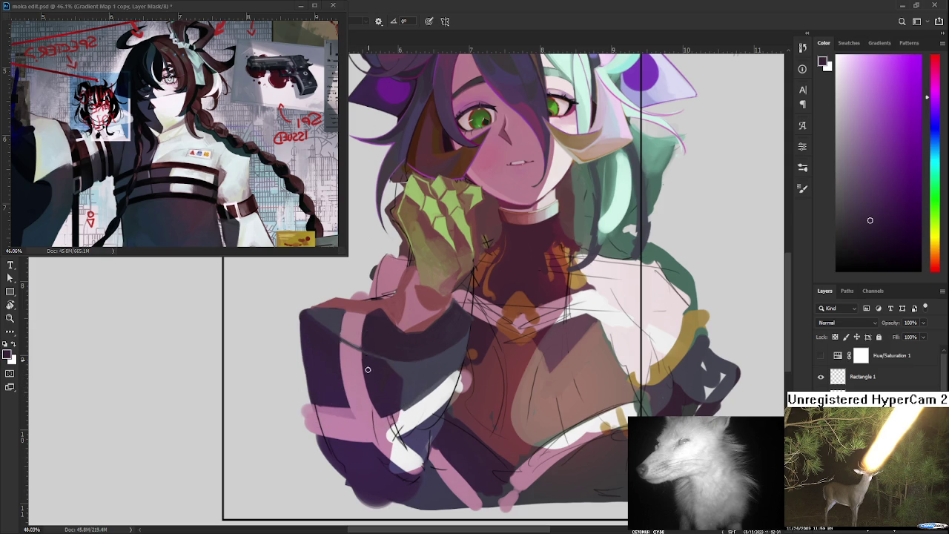
{"action": "left_click", "coordinate": [369, 412], "text": "alt"}
{"action": "left_click", "coordinate": [370, 425], "text": "alt"}
Sample stripe pink and darker purple near the cuff, ending on the darker sleeve colour
{"action": "left_click", "coordinate": [370, 416], "text": "alt"}
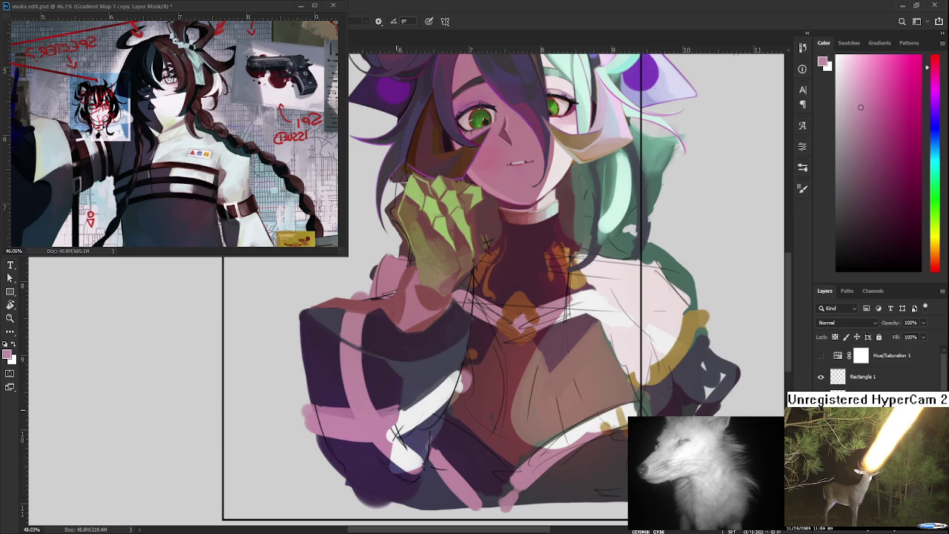
{"action": "left_click", "coordinate": [384, 419], "text": "alt"}
{"action": "left_click", "coordinate": [391, 418], "text": "alt"}
{"action": "left_click_drag", "start_coordinate": [393, 419], "coordinate": [393, 417]}
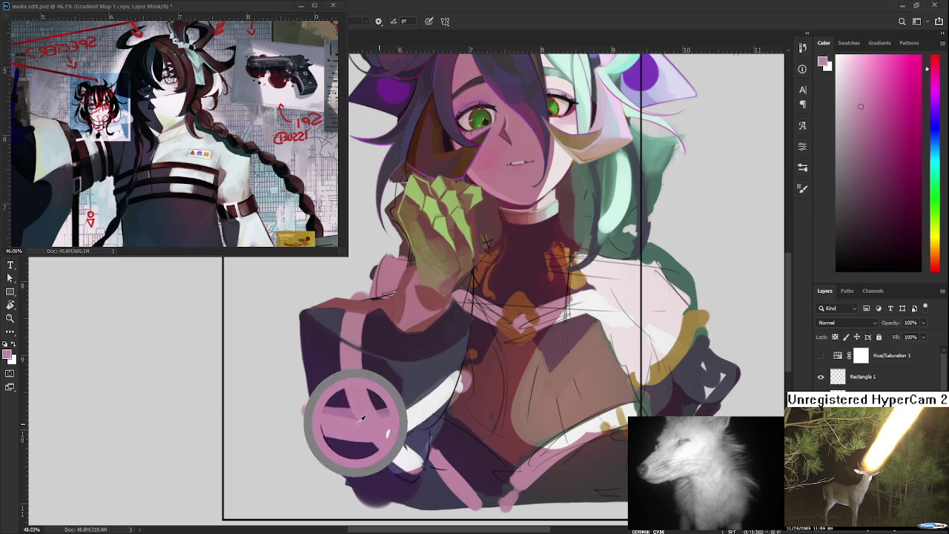
{"action": "left_click", "coordinate": [390, 404], "text": "alt"}
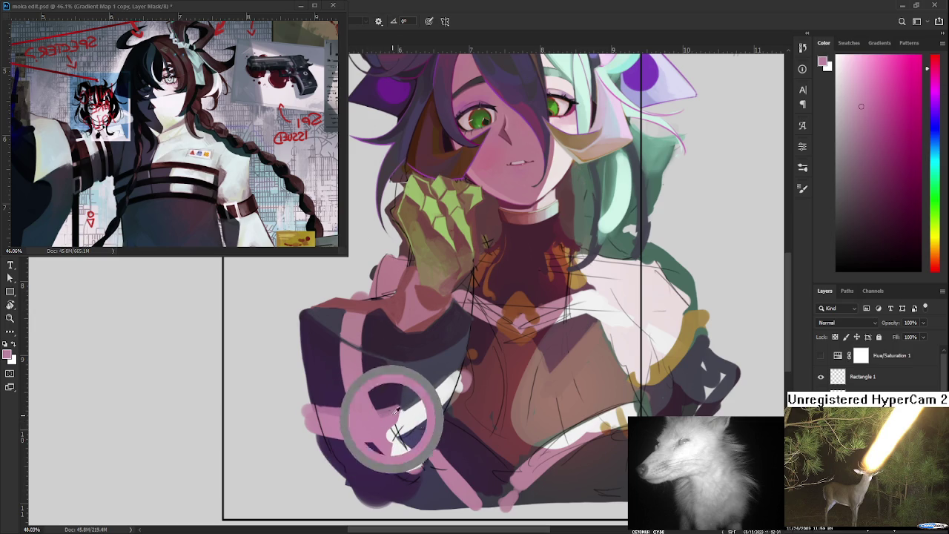
{"action": "left_click", "coordinate": [390, 404], "text": "alt"}
{"action": "left_click", "coordinate": [401, 404], "text": "alt"}
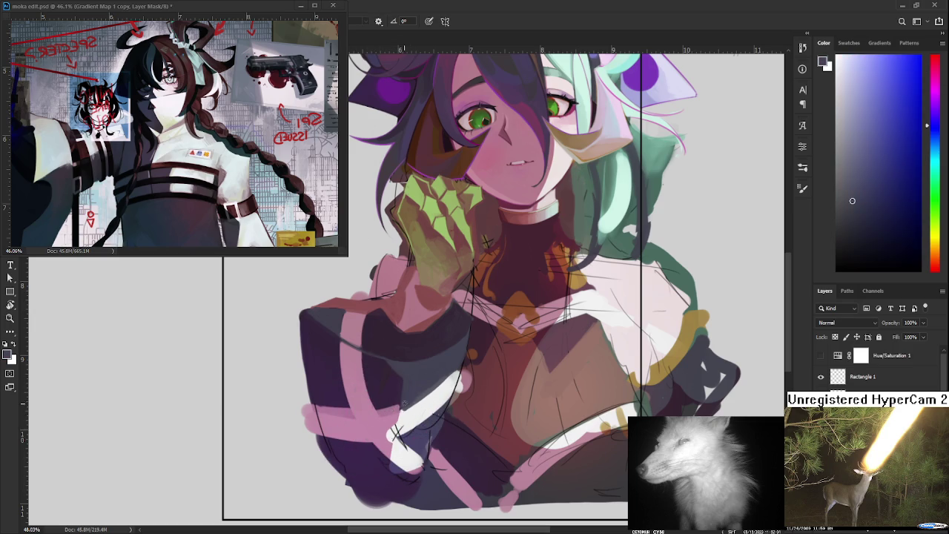
{"action": "left_click", "coordinate": [400, 405], "text": "alt"}
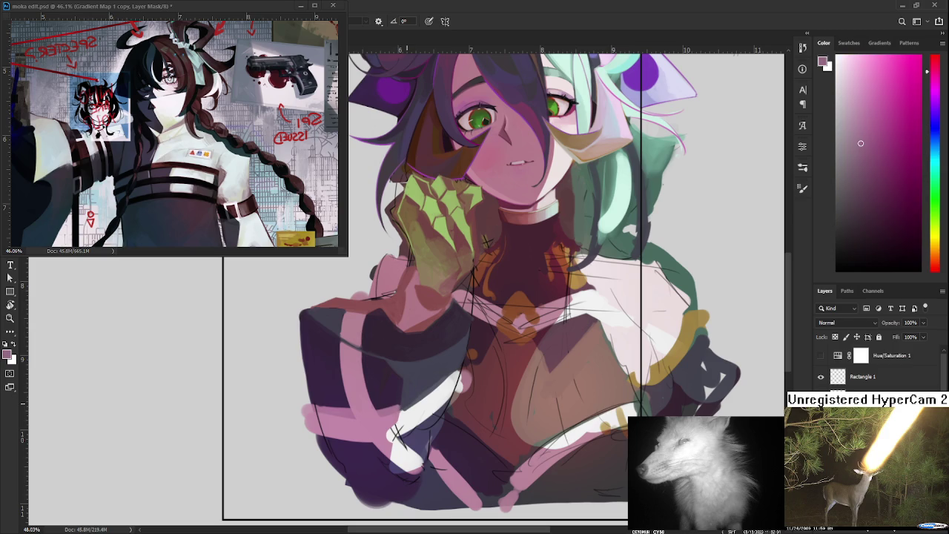
{"action": "scroll", "coordinate": [413, 394], "scroll_direction": "down", "scroll_amount": 2}
{"action": "scroll", "coordinate": [420, 386], "scroll_direction": "down", "scroll_amount": 1}
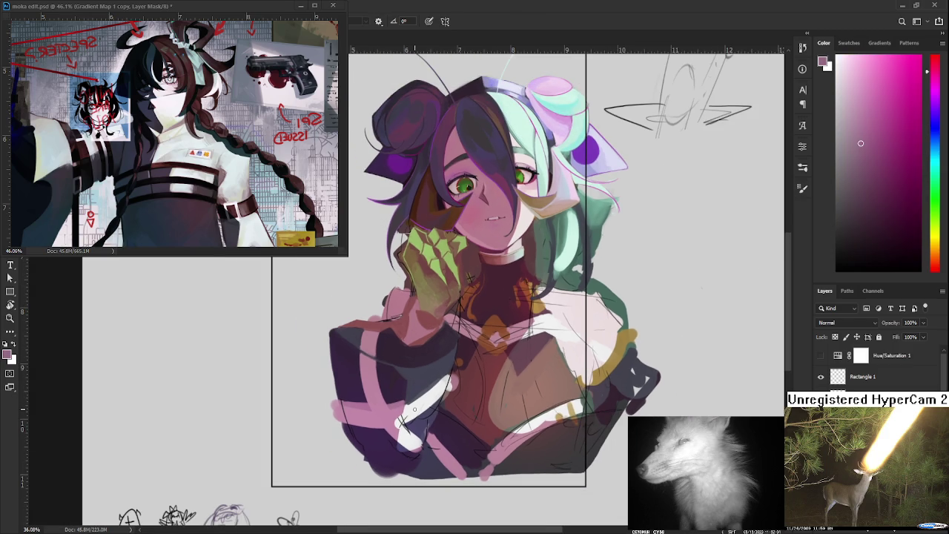
{"action": "scroll", "coordinate": [414, 409], "scroll_direction": "down", "scroll_amount": 2}
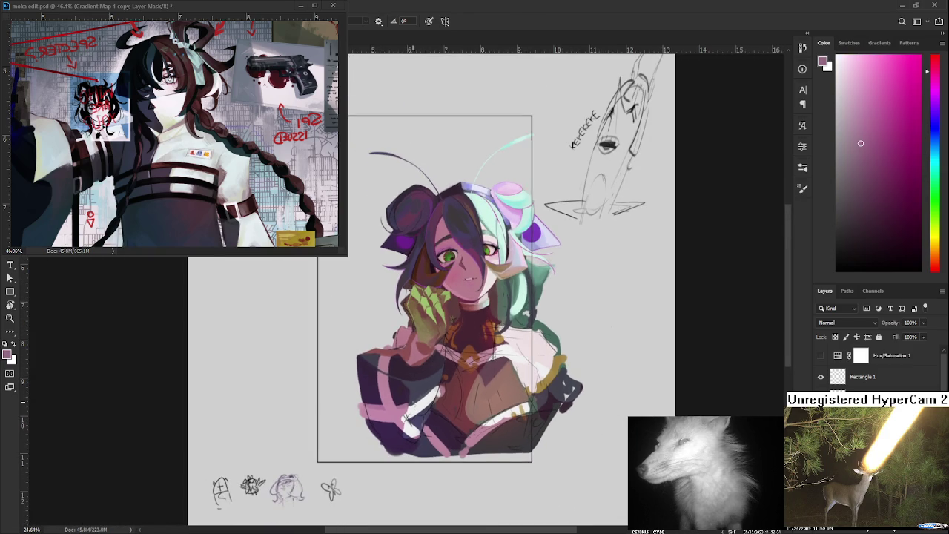
{"action": "scroll", "coordinate": [406, 357], "scroll_direction": "up", "scroll_amount": 2}
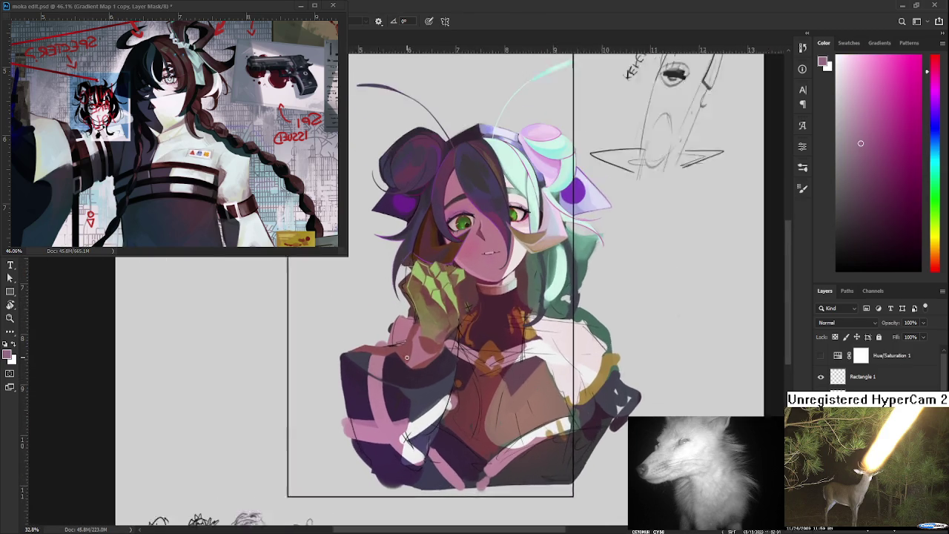
{"action": "scroll", "coordinate": [407, 358], "scroll_direction": "up", "scroll_amount": 1}
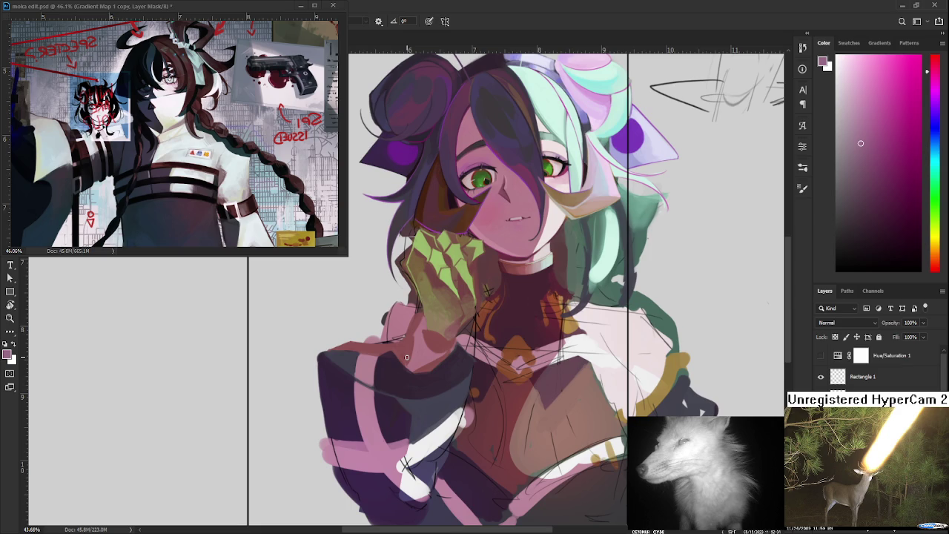
{"action": "scroll", "coordinate": [406, 357], "scroll_direction": "down", "scroll_amount": 2}
{"action": "scroll", "coordinate": [407, 357], "scroll_direction": "down", "scroll_amount": 1}
{"action": "scroll", "coordinate": [406, 358], "scroll_direction": "down", "scroll_amount": 1}
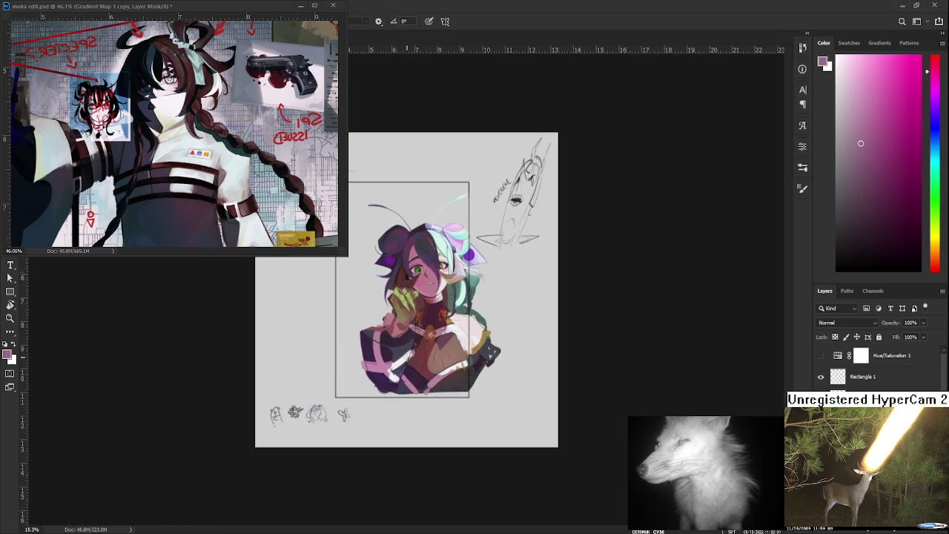
{"action": "scroll", "coordinate": [406, 358], "scroll_direction": "down", "scroll_amount": 1}
{"action": "scroll", "coordinate": [406, 358], "scroll_direction": "down", "scroll_amount": 1}
{"action": "scroll", "coordinate": [407, 357], "scroll_direction": "up", "scroll_amount": 2}
{"action": "scroll", "coordinate": [406, 357], "scroll_direction": "up", "scroll_amount": 1}
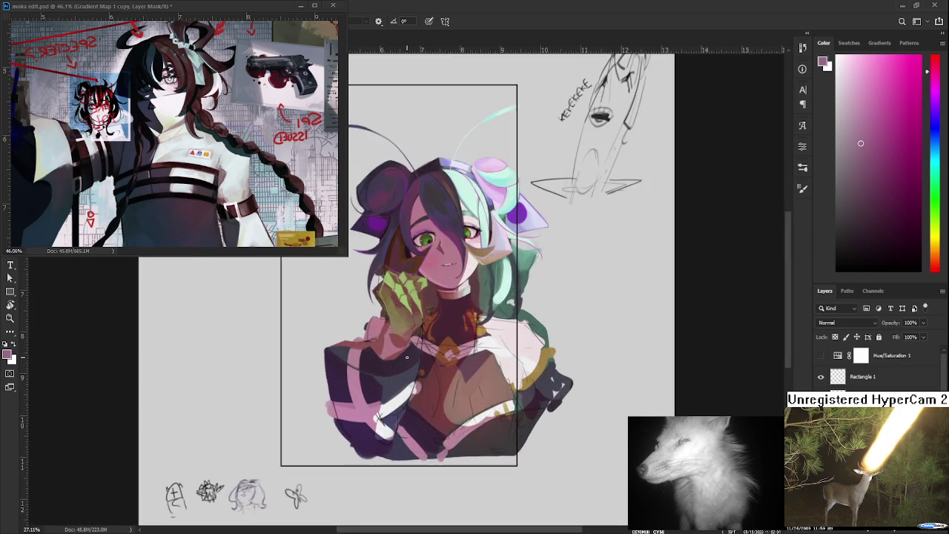
{"action": "scroll", "coordinate": [407, 357], "scroll_direction": "up", "scroll_amount": 1}
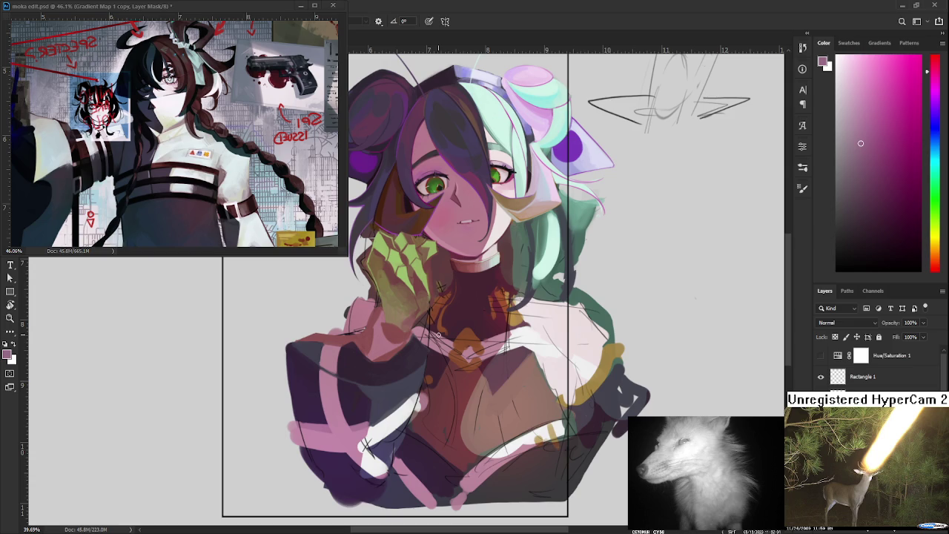
Sample dark purples from the sleeve and paint dark grey over part of the pink band
{"action": "left_click", "coordinate": [368, 417], "text": "alt"}
{"action": "left_click", "coordinate": [363, 394], "text": "alt"}
{"action": "left_click", "coordinate": [377, 388], "text": "alt"}
{"action": "left_click", "coordinate": [356, 391], "text": "alt"}
{"action": "left_click", "coordinate": [370, 395], "text": "alt"}
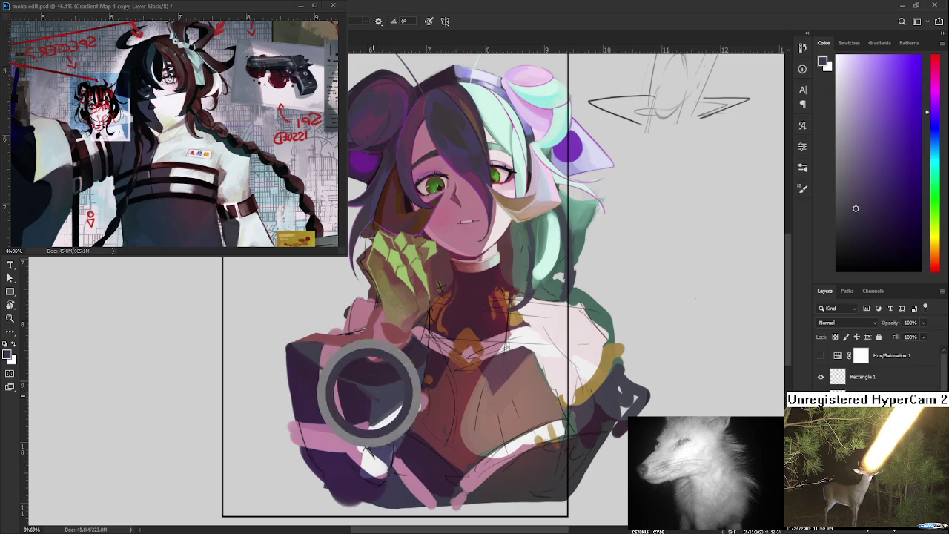
{"action": "left_click", "coordinate": [371, 396], "text": "alt"}
{"action": "left_click", "coordinate": [378, 399], "text": "alt"}
{"action": "left_click", "coordinate": [365, 380], "text": "alt"}
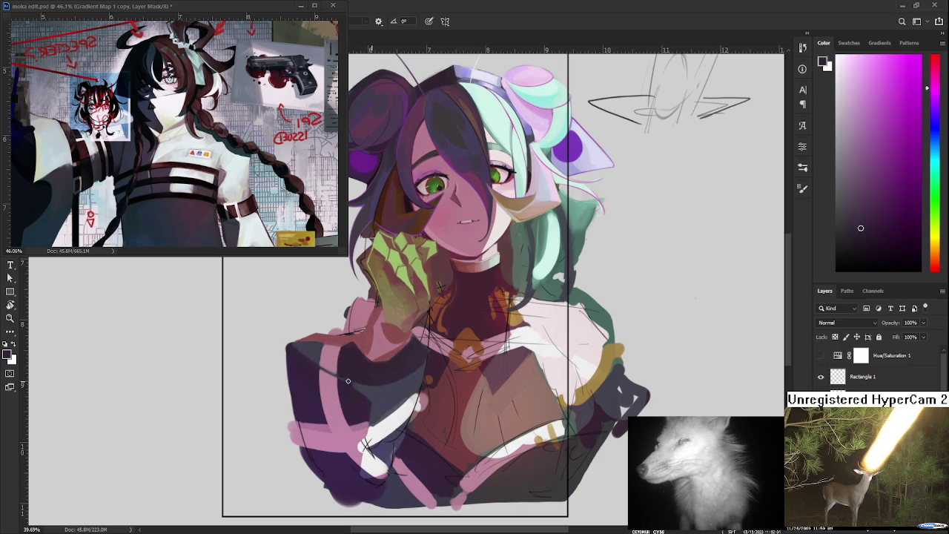
{"action": "left_click", "coordinate": [362, 390], "text": "alt"}
{"action": "left_click_drag", "start_coordinate": [401, 356], "coordinate": [355, 385]}
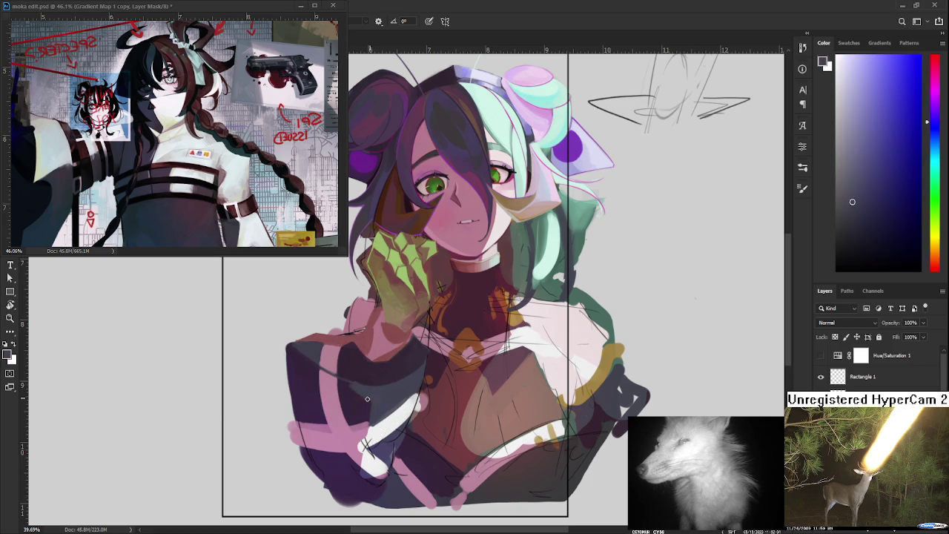
Sample magenta, bluish and muted pink tones from the sleeve and chest band
{"action": "left_click", "coordinate": [367, 399], "text": "alt"}
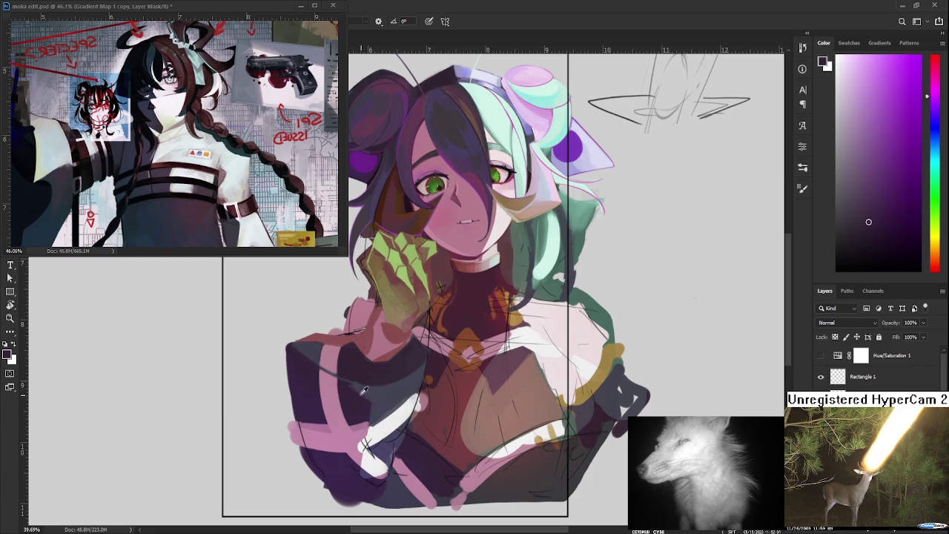
{"action": "left_click", "coordinate": [363, 390], "text": "alt"}
{"action": "left_click", "coordinate": [360, 391], "text": "alt"}
{"action": "left_click", "coordinate": [338, 393], "text": "alt"}
{"action": "left_click_drag", "start_coordinate": [356, 401], "coordinate": [348, 386]}
{"action": "left_click", "coordinate": [362, 383], "text": "alt"}
{"action": "left_click", "coordinate": [363, 380], "text": "alt"}
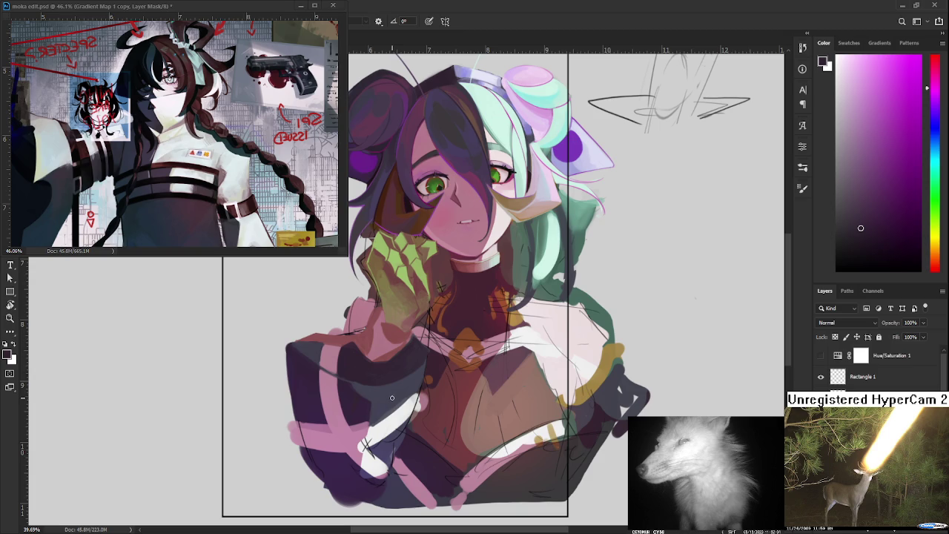
{"action": "left_click", "coordinate": [419, 362], "text": "alt"}
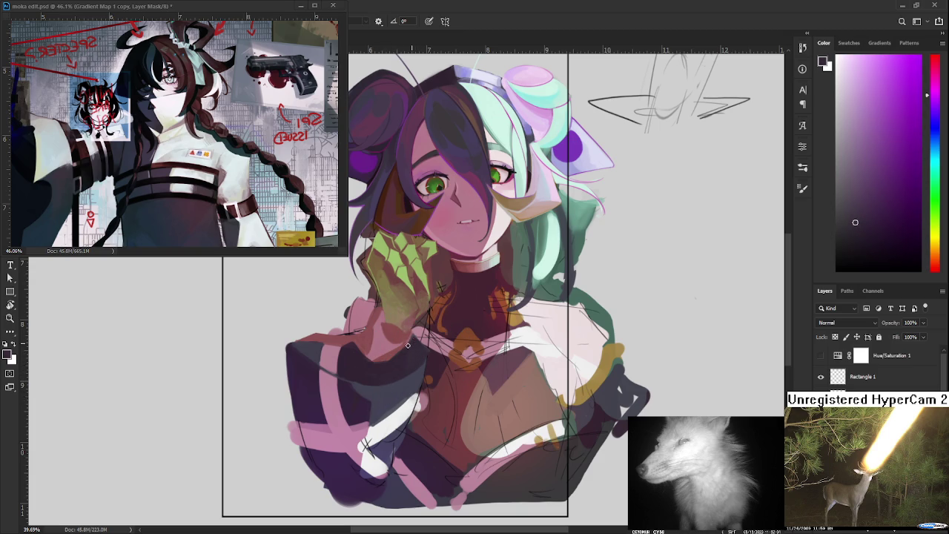
{"action": "left_click", "coordinate": [428, 351], "text": "alt"}
Reframe the sleeve and compare its dark blue and dark magenta tones
{"action": "left_click_drag", "start_coordinate": [450, 316], "coordinate": [434, 343]}
{"action": "left_click", "coordinate": [345, 412], "text": "alt"}
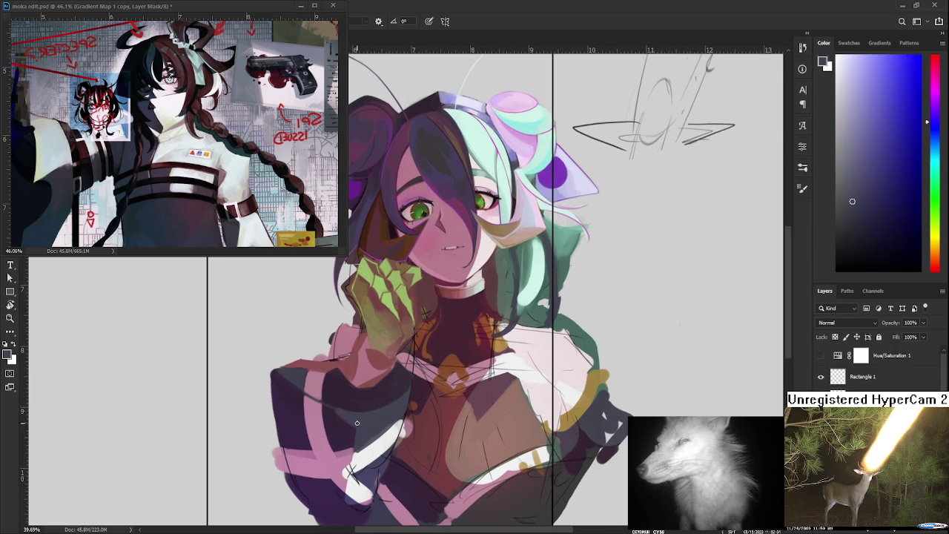
{"action": "left_click", "coordinate": [346, 414], "text": "alt"}
{"action": "left_click", "coordinate": [337, 402], "text": "alt"}
{"action": "left_click", "coordinate": [340, 404], "text": "alt"}
{"action": "left_click", "coordinate": [339, 425], "text": "alt"}
{"action": "left_click", "coordinate": [332, 410], "text": "alt"}
Dab the sleeve's dark blue onto the band and pick another purple from the sleeve
{"action": "left_click", "coordinate": [339, 420], "text": "alt"}
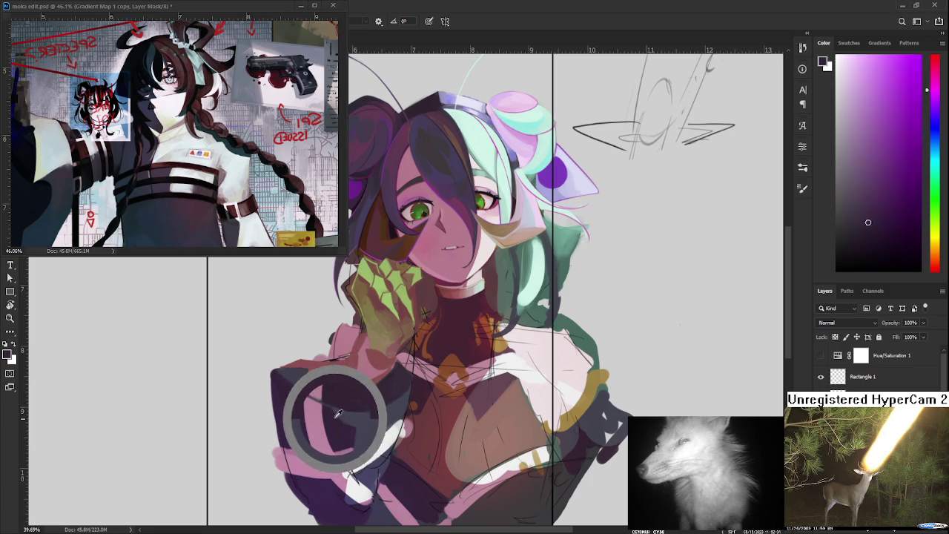
{"action": "left_click", "coordinate": [339, 412], "text": "alt"}
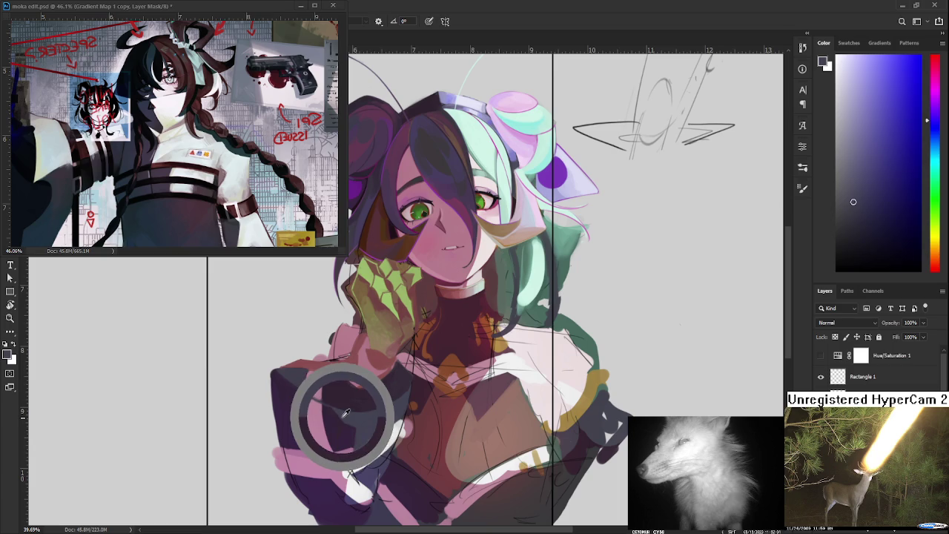
{"action": "left_click", "coordinate": [338, 414]}
{"action": "mouse_move", "coordinate": [347, 412]}
{"action": "left_mouse_down"}
{"action": "mouse_move", "coordinate": [349, 427]}
{"action": "mouse_move", "coordinate": [358, 417]}
{"action": "mouse_move", "coordinate": [351, 421]}
{"action": "left_mouse_up"}
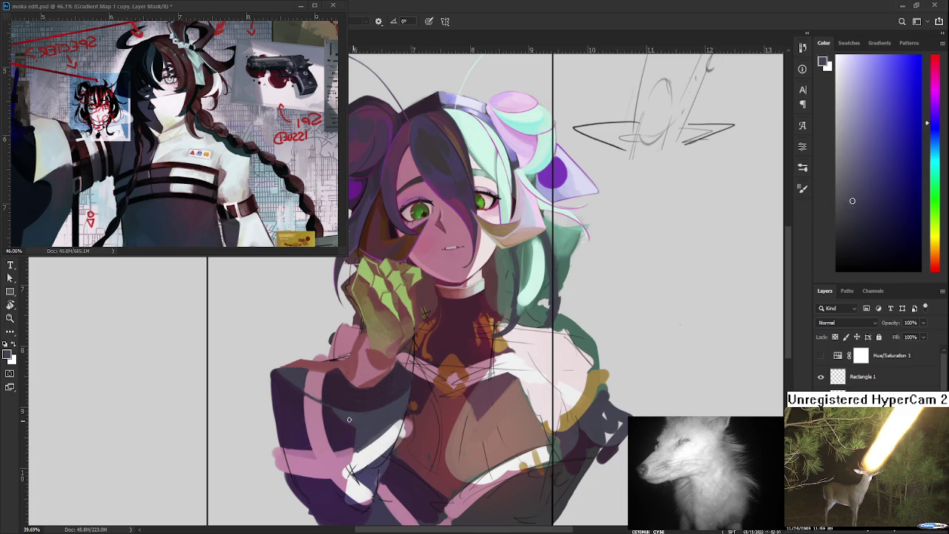
{"action": "left_click", "coordinate": [355, 430]}
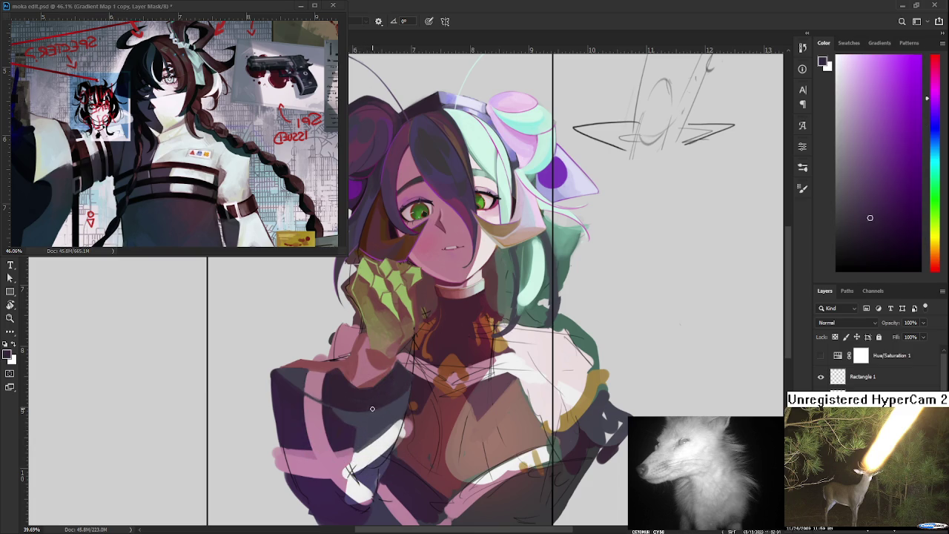
{"action": "scroll", "coordinate": [405, 349], "scroll_direction": "down", "scroll_amount": 3}
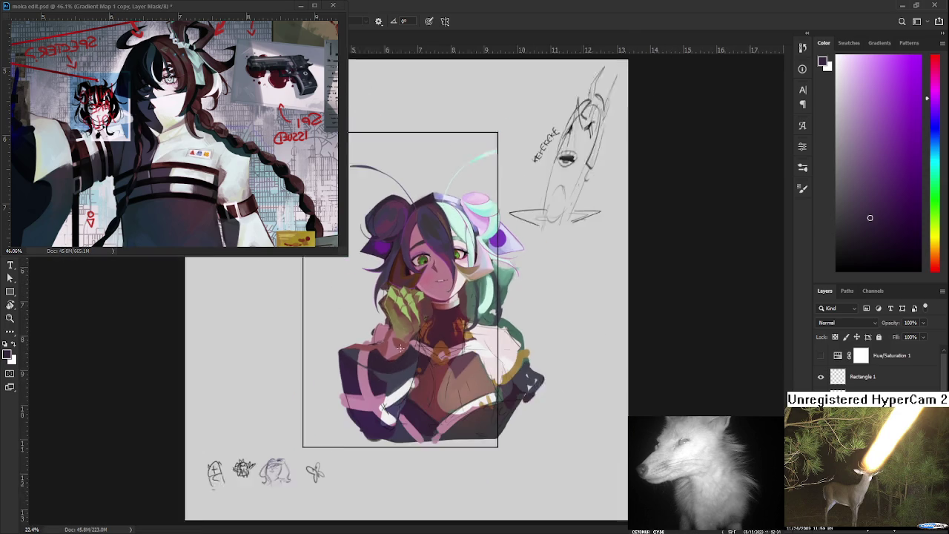
{"action": "scroll", "coordinate": [404, 315], "scroll_direction": "down", "scroll_amount": 2}
{"action": "scroll", "coordinate": [403, 316], "scroll_direction": "down", "scroll_amount": 1}
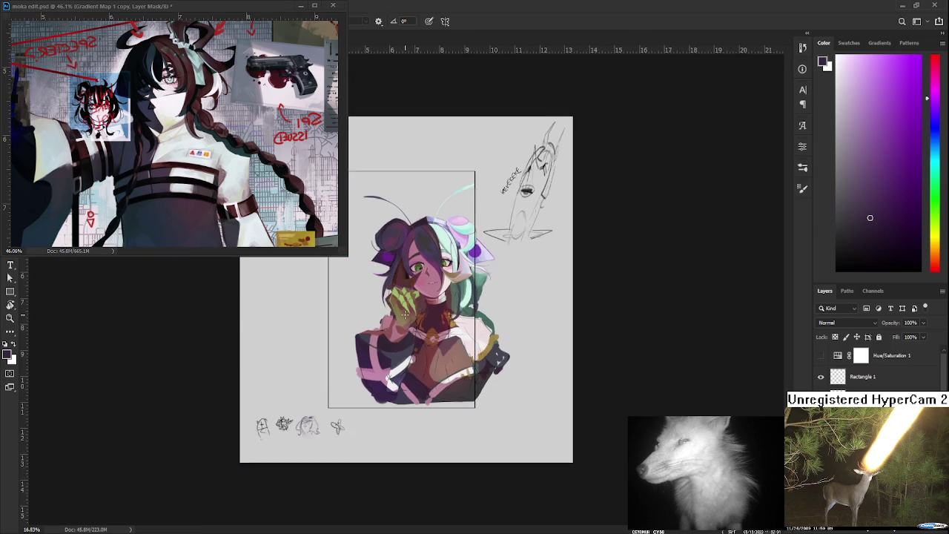
{"action": "scroll", "coordinate": [403, 316], "scroll_direction": "down", "scroll_amount": 1}
{"action": "scroll", "coordinate": [404, 316], "scroll_direction": "down", "scroll_amount": 1}
{"action": "scroll", "coordinate": [404, 312], "scroll_direction": "down", "scroll_amount": 1}
{"action": "scroll", "coordinate": [405, 312], "scroll_direction": "down", "scroll_amount": 1}
{"action": "scroll", "coordinate": [404, 310], "scroll_direction": "up", "scroll_amount": 2}
{"action": "scroll", "coordinate": [410, 308], "scroll_direction": "up", "scroll_amount": 3}
{"action": "scroll", "coordinate": [412, 326], "scroll_direction": "up", "scroll_amount": 1}
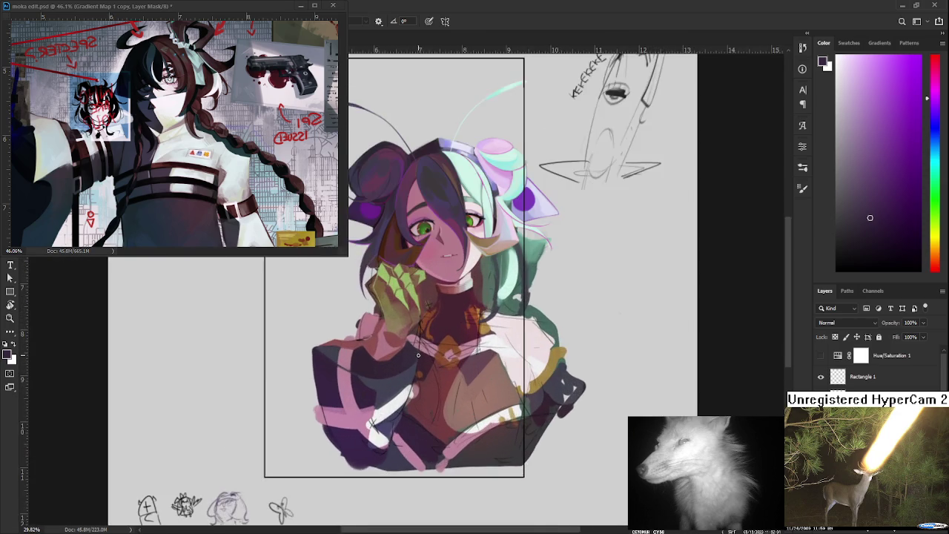
{"action": "scroll", "coordinate": [416, 349], "scroll_direction": "up", "scroll_amount": 1}
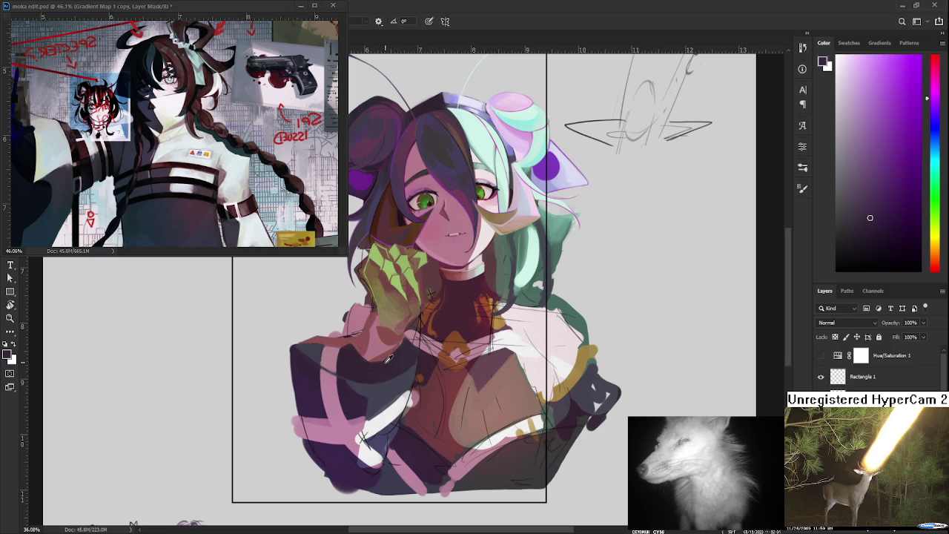
Sample a pink and the dark blue-purple tones from the sleeve
{"action": "left_click", "coordinate": [377, 368], "text": "alt"}
{"action": "left_click", "coordinate": [379, 363], "text": "alt"}
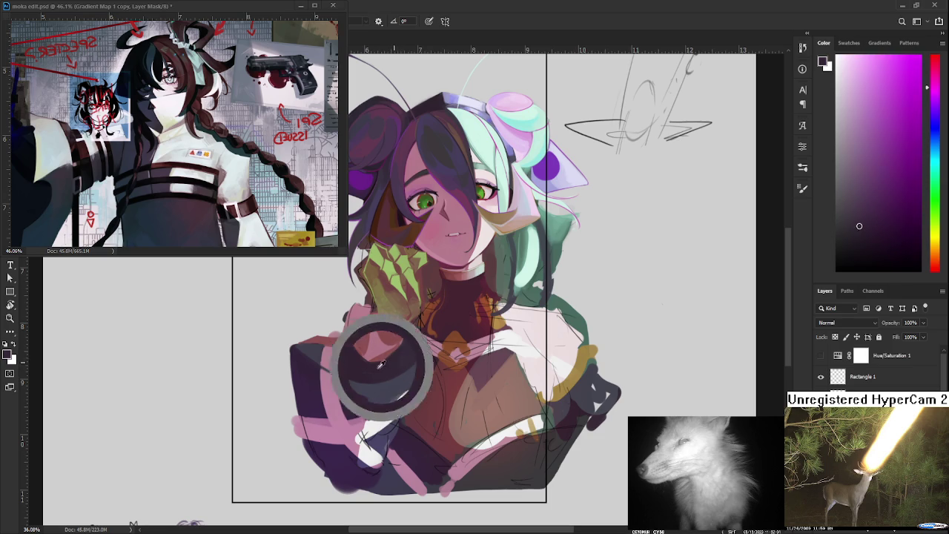
{"action": "left_click", "coordinate": [369, 368], "text": "alt"}
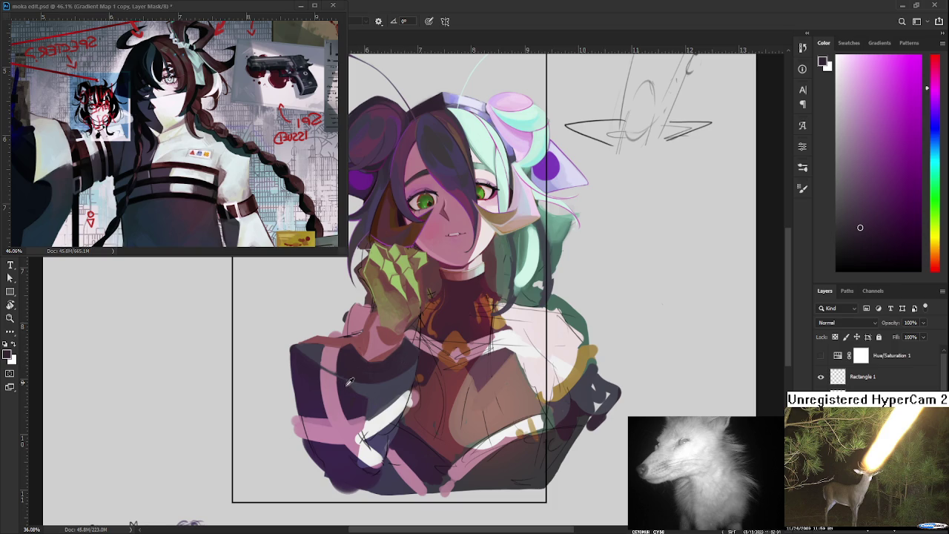
{"action": "left_click", "coordinate": [359, 384], "text": "alt"}
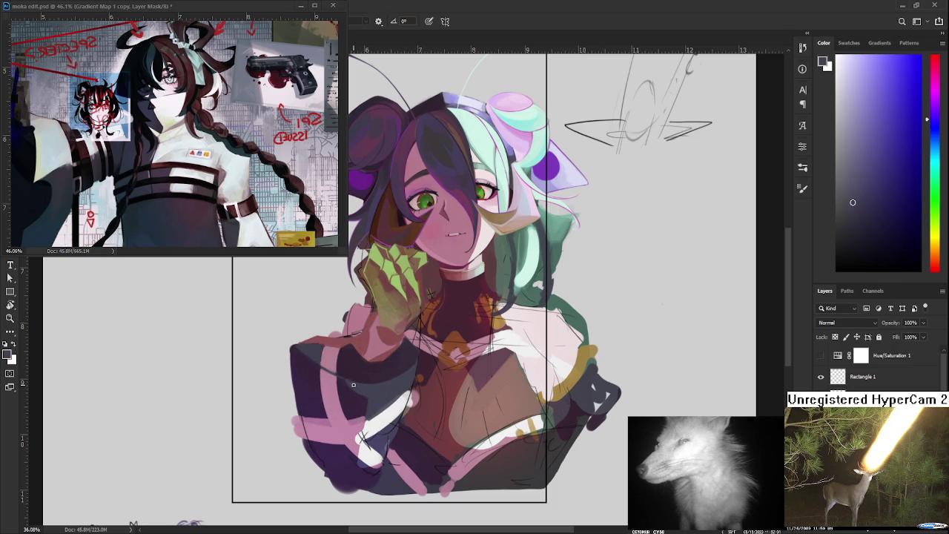
{"action": "left_click", "coordinate": [367, 398], "text": "alt"}
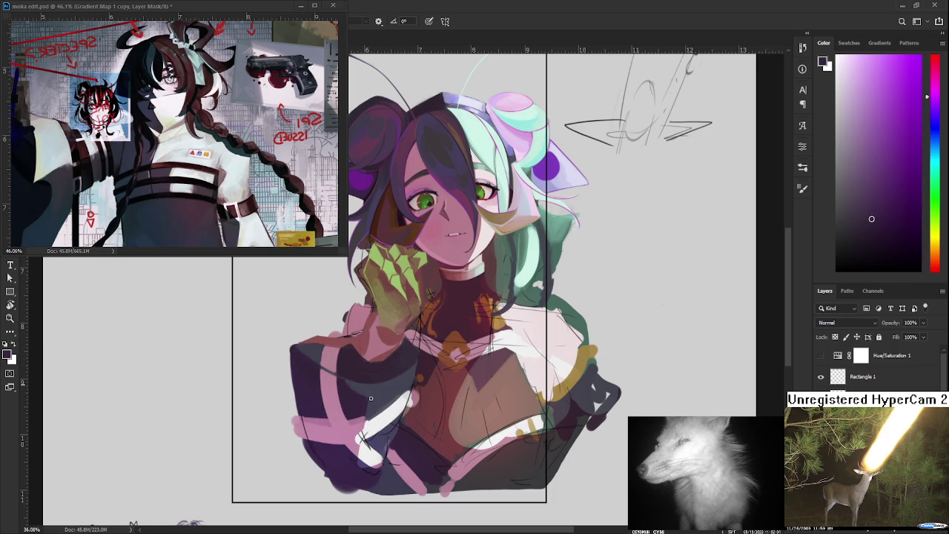
{"action": "left_click", "coordinate": [357, 388], "text": "alt"}
{"action": "left_click", "coordinate": [373, 398], "text": "alt"}
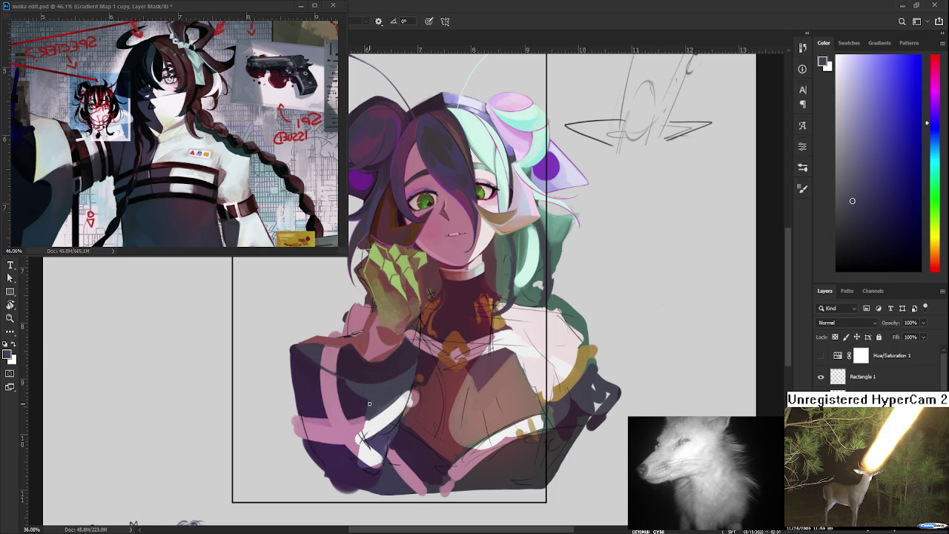
Pick the arm's pink and paint a small pink stroke with a lighter dab on the sleeve
{"action": "left_click", "coordinate": [363, 414], "text": "alt"}
{"action": "left_click", "coordinate": [364, 414], "text": "alt"}
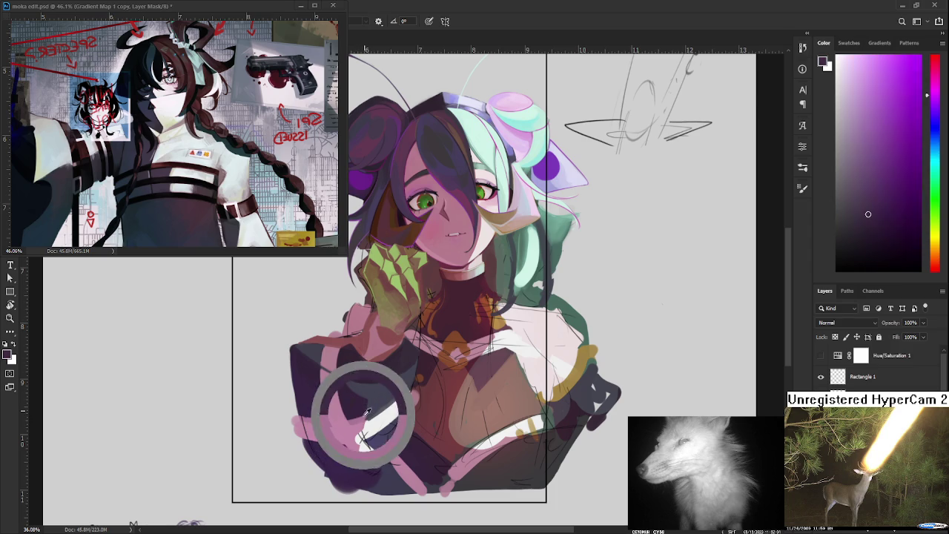
{"action": "left_click", "coordinate": [367, 414], "text": "alt"}
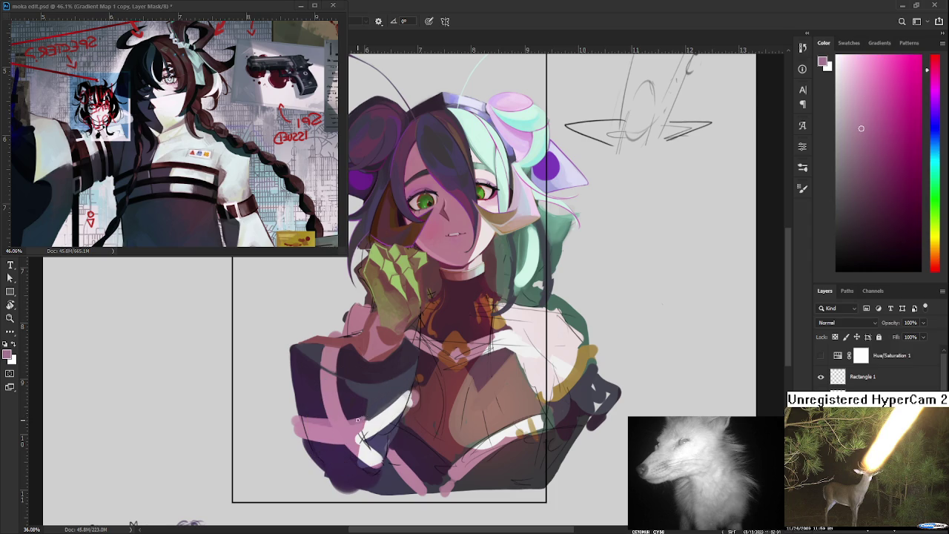
{"action": "left_click", "coordinate": [373, 414], "text": "alt"}
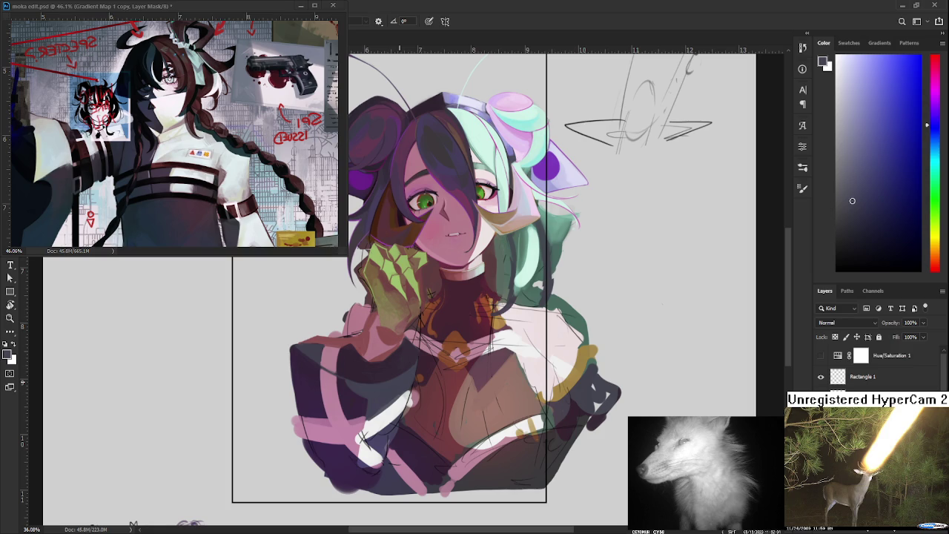
{"action": "key", "text": "e"}
{"action": "key", "text": "b"}
{"action": "left_click", "coordinate": [359, 420], "text": "alt"}
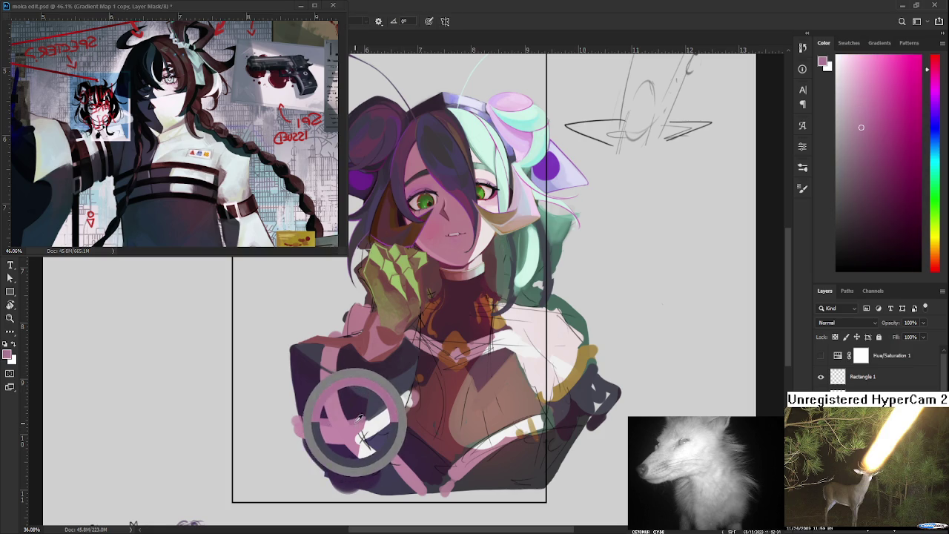
{"action": "left_click_drag", "start_coordinate": [331, 380], "coordinate": [353, 391]}
{"action": "left_click", "coordinate": [323, 358], "text": "alt"}
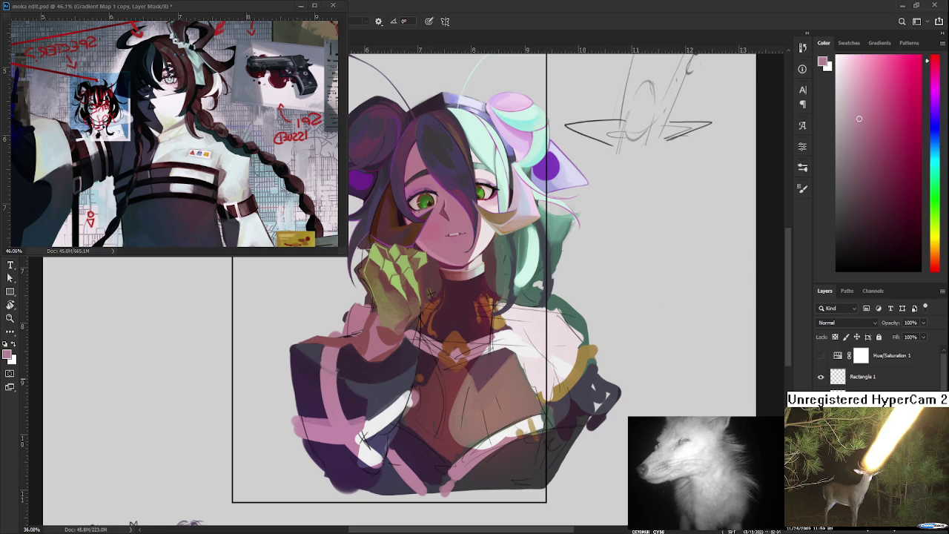
Alternate sampling the sleeve's pink stripe and dark purples, ending on the pink
{"action": "left_click", "coordinate": [349, 368], "text": "alt"}
{"action": "left_click", "coordinate": [332, 369], "text": "alt"}
{"action": "left_click", "coordinate": [327, 357], "text": "alt"}
{"action": "left_click", "coordinate": [340, 355], "text": "alt"}
{"action": "left_click", "coordinate": [333, 361], "text": "alt"}
{"action": "left_click", "coordinate": [335, 354], "text": "alt"}
{"action": "left_click", "coordinate": [338, 363], "text": "alt"}
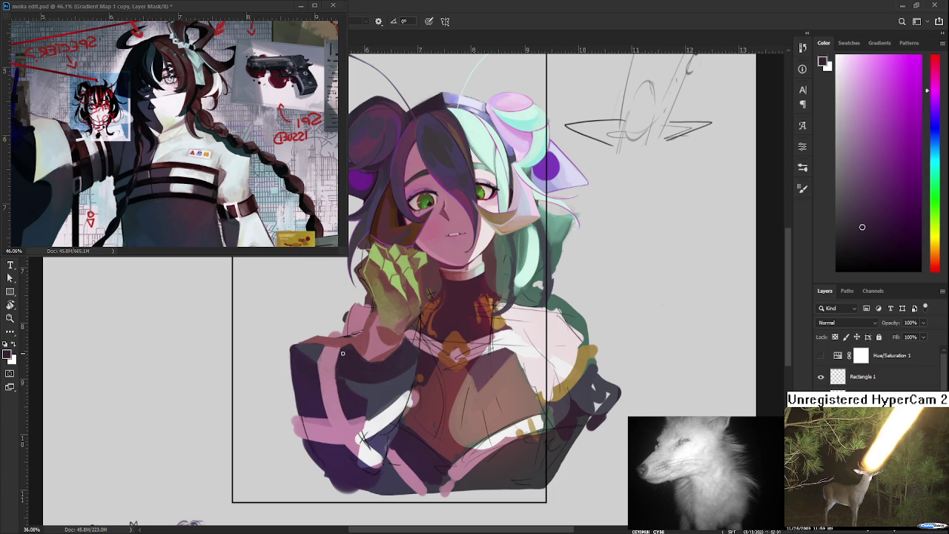
{"action": "left_click", "coordinate": [340, 376], "text": "alt"}
{"action": "left_click", "coordinate": [338, 368], "text": "alt"}
{"action": "left_click", "coordinate": [340, 379], "text": "alt"}
{"action": "scroll", "coordinate": [348, 341], "scroll_direction": "down", "scroll_amount": 3}
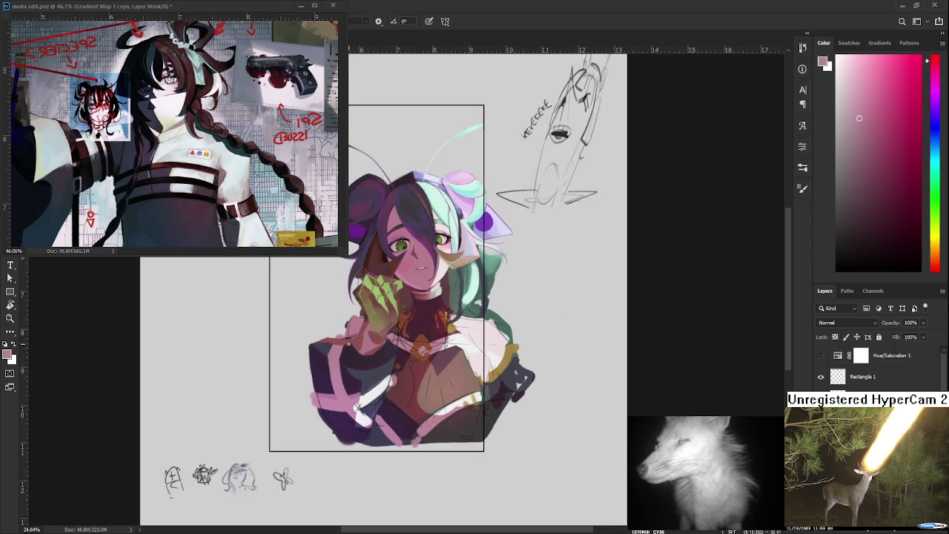
{"action": "scroll", "coordinate": [343, 330], "scroll_direction": "down", "scroll_amount": 2}
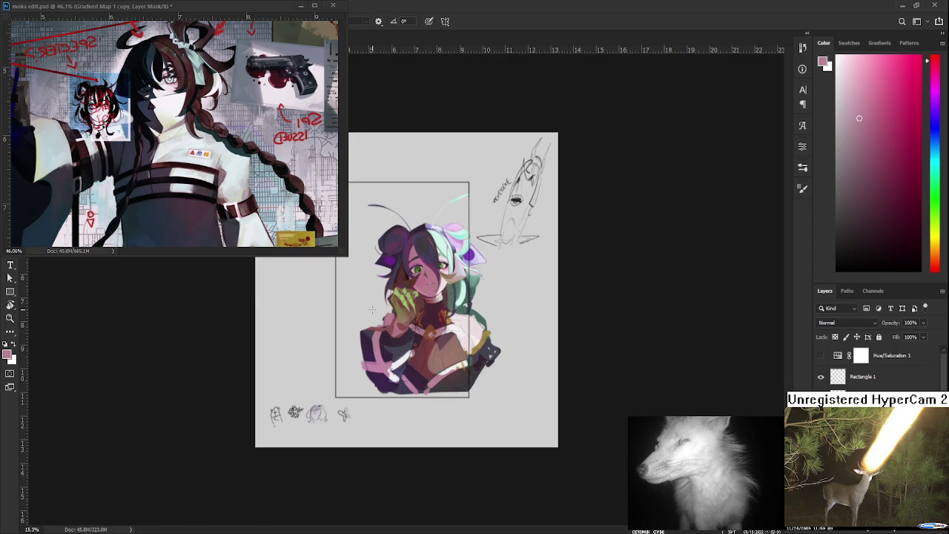
{"action": "scroll", "coordinate": [408, 292], "scroll_direction": "up", "scroll_amount": 1}
{"action": "scroll", "coordinate": [408, 292], "scroll_direction": "up", "scroll_amount": 1}
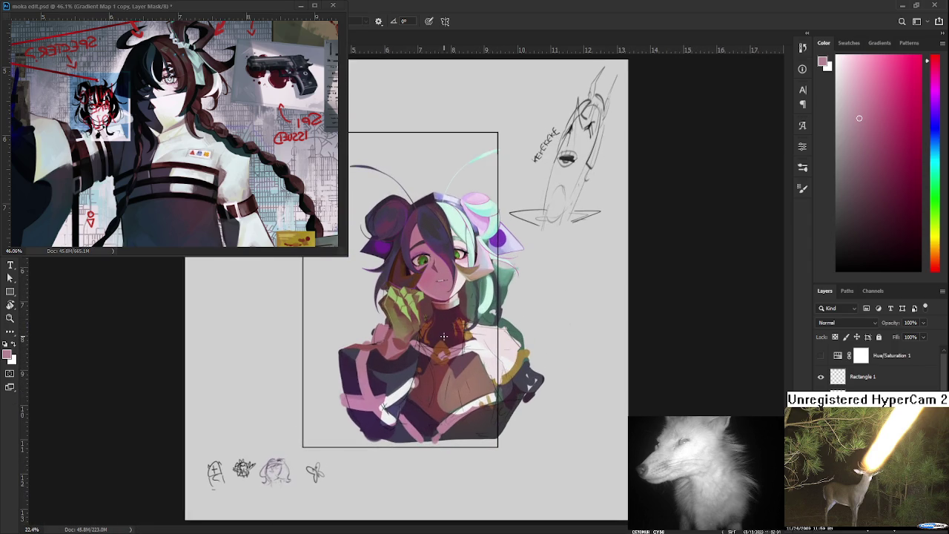
{"action": "scroll", "coordinate": [442, 335], "scroll_direction": "up", "scroll_amount": 1}
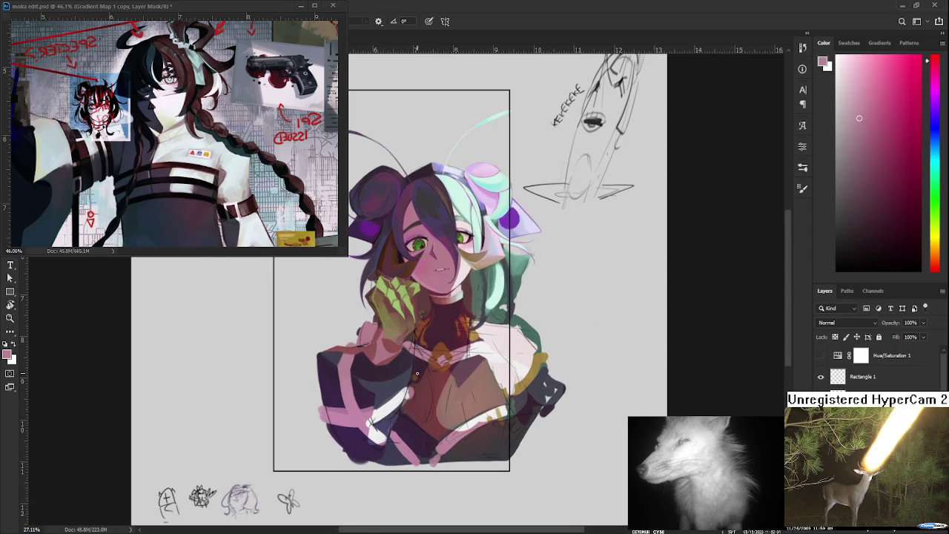
{"action": "scroll", "coordinate": [416, 374], "scroll_direction": "up", "scroll_amount": 1}
{"action": "left_click_drag", "start_coordinate": [327, 386], "coordinate": [375, 393]}
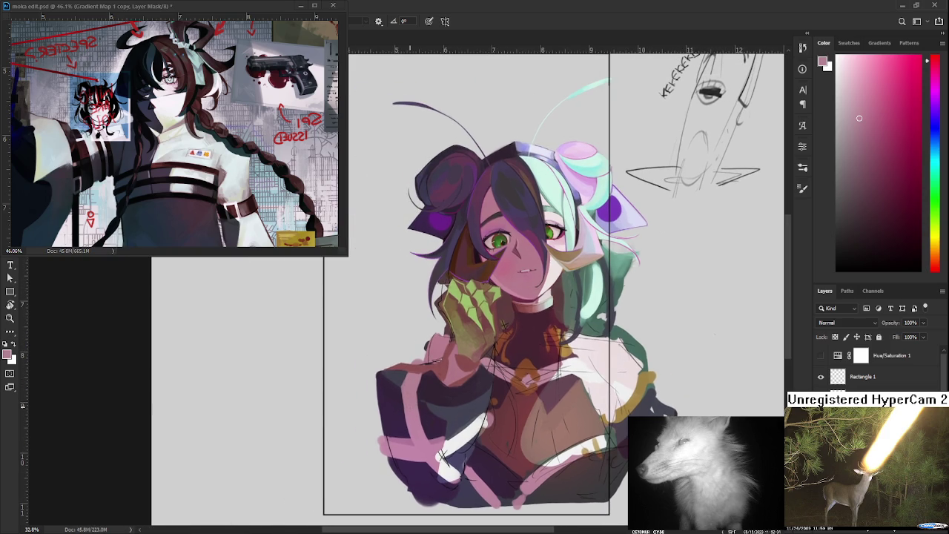
{"action": "left_click", "coordinate": [405, 387], "text": "alt"}
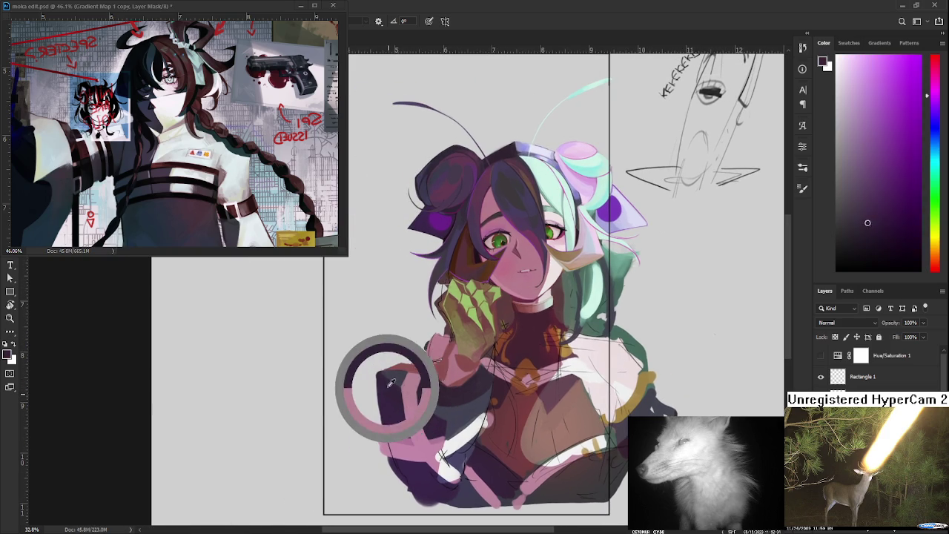
Sample the sleeve's dark purple and pink, then add small pink strokes across the shoulder
{"action": "left_click", "coordinate": [401, 391], "text": "alt"}
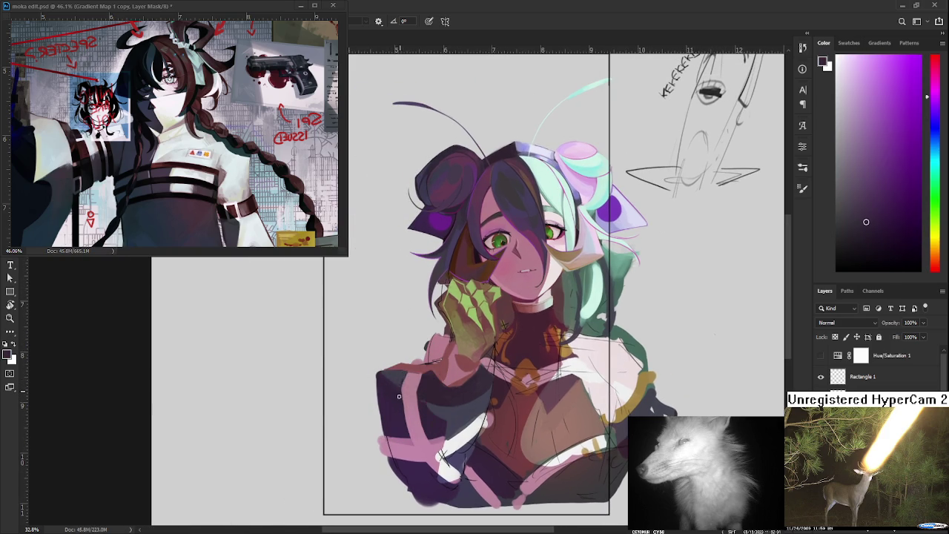
{"action": "left_click", "coordinate": [405, 387], "text": "alt"}
{"action": "left_click", "coordinate": [408, 384], "text": "alt"}
{"action": "scroll", "coordinate": [398, 399], "scroll_direction": "right", "scroll_amount": 1}
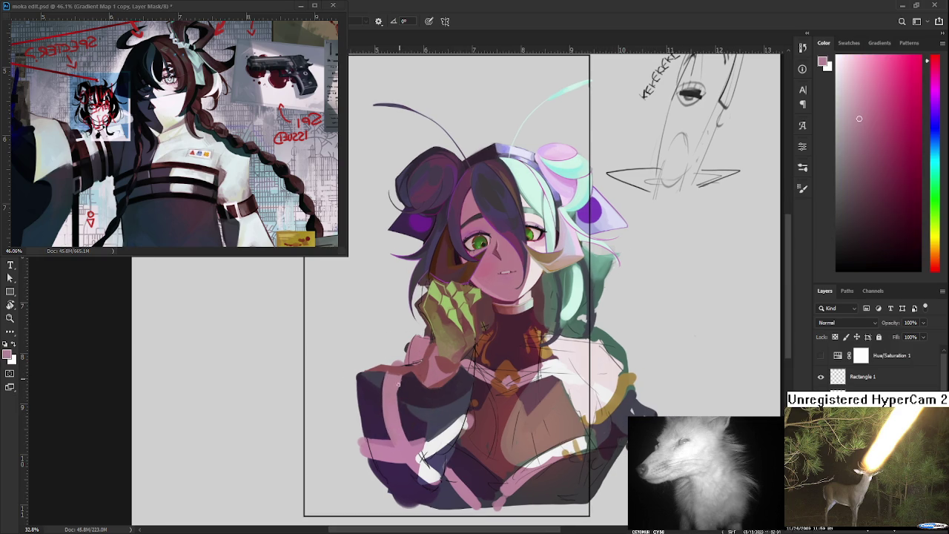
{"action": "left_click", "coordinate": [401, 379], "text": "alt"}
{"action": "left_click", "coordinate": [403, 396], "text": "alt"}
{"action": "scroll", "coordinate": [395, 400], "scroll_direction": "up", "scroll_amount": 1}
{"action": "left_click", "coordinate": [393, 379], "text": "alt"}
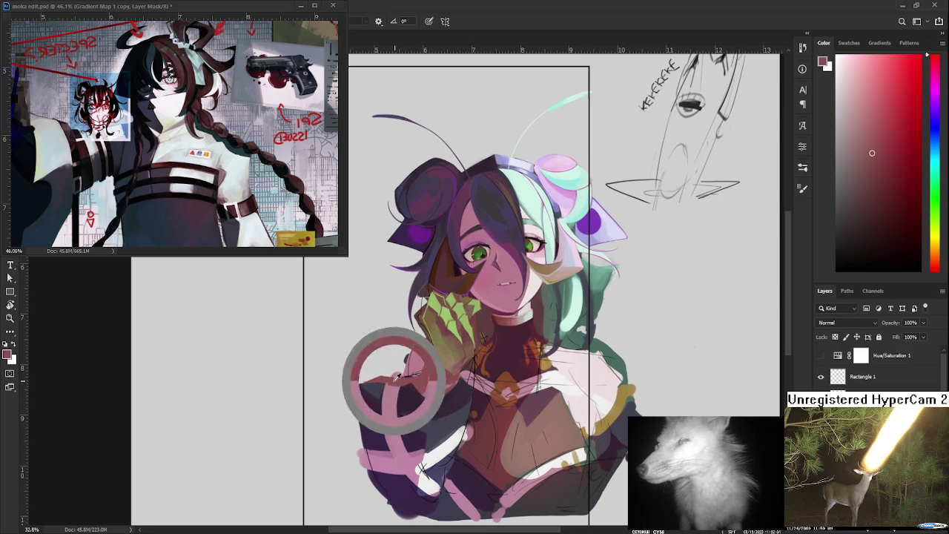
{"action": "left_click", "coordinate": [395, 376], "text": "alt"}
{"action": "left_click_drag", "start_coordinate": [393, 380], "coordinate": [405, 369]}
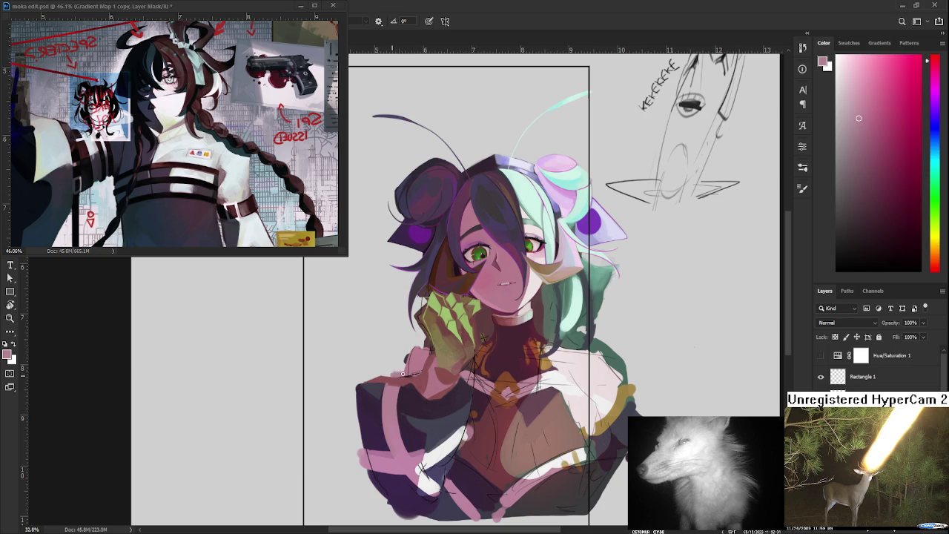
{"action": "key", "text": "e"}
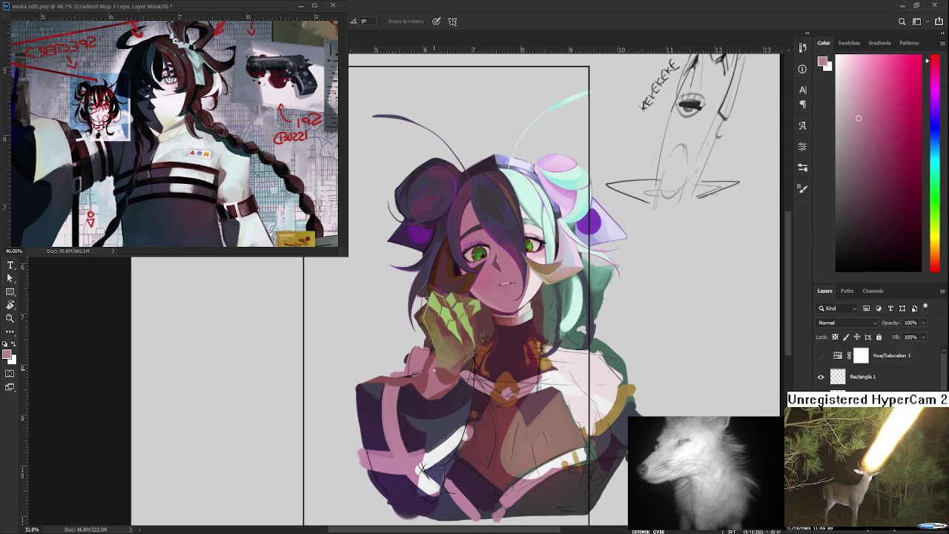
Zoom into the sleeve band; try a light pink stroke along its left edge, then undo it
{"action": "scroll", "coordinate": [435, 369], "scroll_direction": "up", "scroll_amount": 2}
{"action": "scroll", "coordinate": [415, 385], "scroll_direction": "up", "scroll_amount": 2}
{"action": "scroll", "coordinate": [392, 406], "scroll_direction": "up", "scroll_amount": 2}
{"action": "mouse_move", "coordinate": [393, 406]}
{"action": "left_mouse_down"}
{"action": "mouse_move", "coordinate": [337, 384]}
{"action": "mouse_move", "coordinate": [335, 371]}
{"action": "mouse_move", "coordinate": [326, 421]}
{"action": "left_mouse_up"}
{"action": "key", "text": "ctrl+shift+z"}
{"action": "key", "text": "ctrl+z"}
{"action": "left_click_drag", "start_coordinate": [325, 355], "coordinate": [326, 447]}
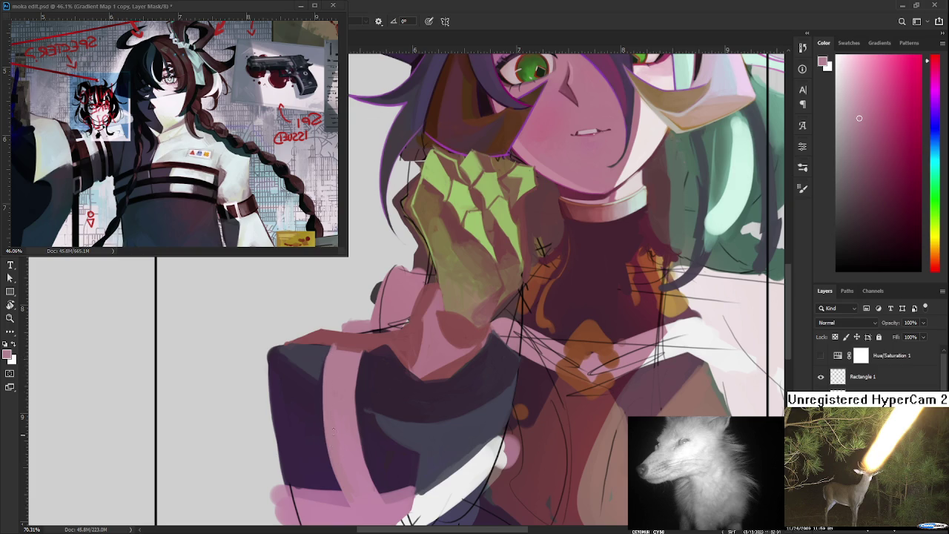
{"action": "key", "text": "ctrl+z"}
Sample the band's pink and test light strokes down its left edge, undoing each one
{"action": "left_click", "coordinate": [322, 385], "text": "alt"}
{"action": "left_click", "coordinate": [337, 371], "text": "alt"}
{"action": "left_click_drag", "start_coordinate": [327, 358], "coordinate": [334, 456]}
{"action": "key", "text": "ctrl+z"}
{"action": "left_click_drag", "start_coordinate": [326, 353], "coordinate": [330, 475]}
{"action": "key", "text": "ctrl+z"}
Sample the jacket's dark purple and paint a dark edge down the band's right side
{"action": "left_click", "coordinate": [363, 388], "text": "alt"}
{"action": "left_click", "coordinate": [356, 405], "text": "alt"}
{"action": "left_click", "coordinate": [364, 412], "text": "alt"}
{"action": "left_click_drag", "start_coordinate": [359, 361], "coordinate": [361, 463]}
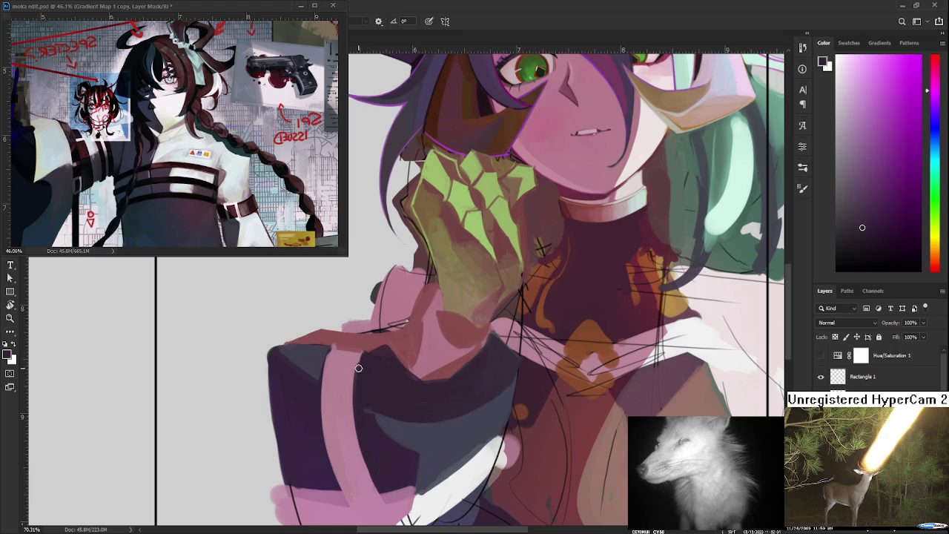
{"action": "left_click_drag", "start_coordinate": [360, 358], "coordinate": [365, 475]}
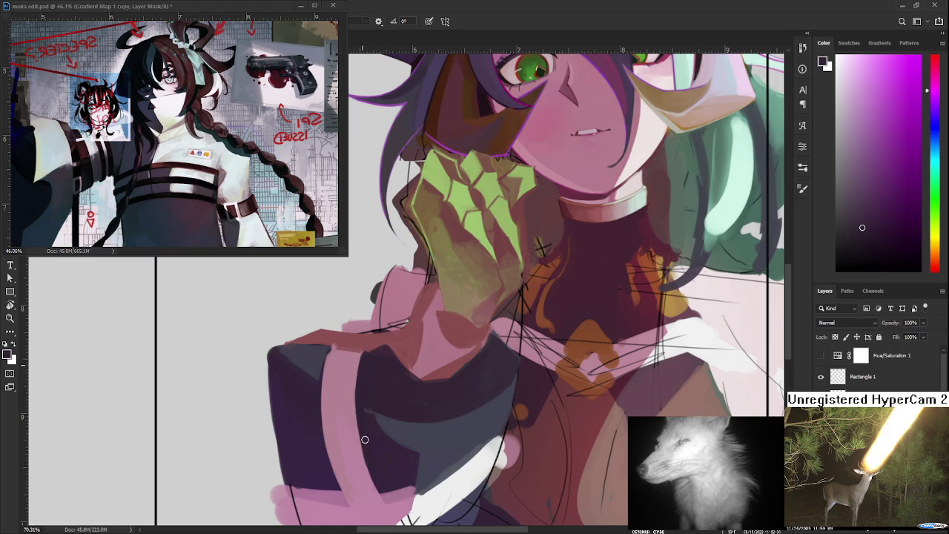
{"action": "left_click", "coordinate": [353, 378], "text": "alt"}
{"action": "scroll", "coordinate": [384, 422], "scroll_direction": "down", "scroll_amount": 3}
{"action": "scroll", "coordinate": [401, 404], "scroll_direction": "down", "scroll_amount": 3}
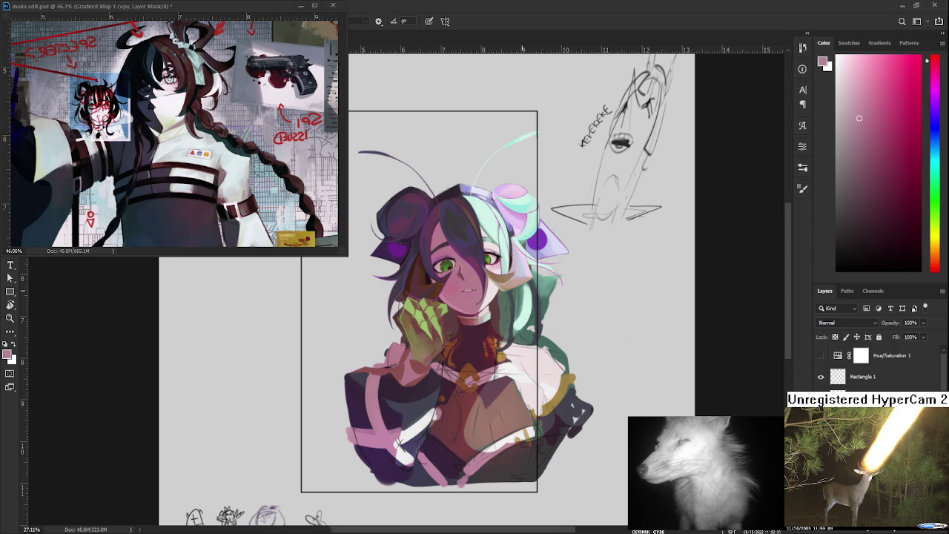
Zoom into the shoulder and sample several colours from the arm
{"action": "scroll", "coordinate": [487, 304], "scroll_direction": "up", "scroll_amount": 3}
{"action": "left_click_drag", "start_coordinate": [288, 425], "coordinate": [297, 381]}
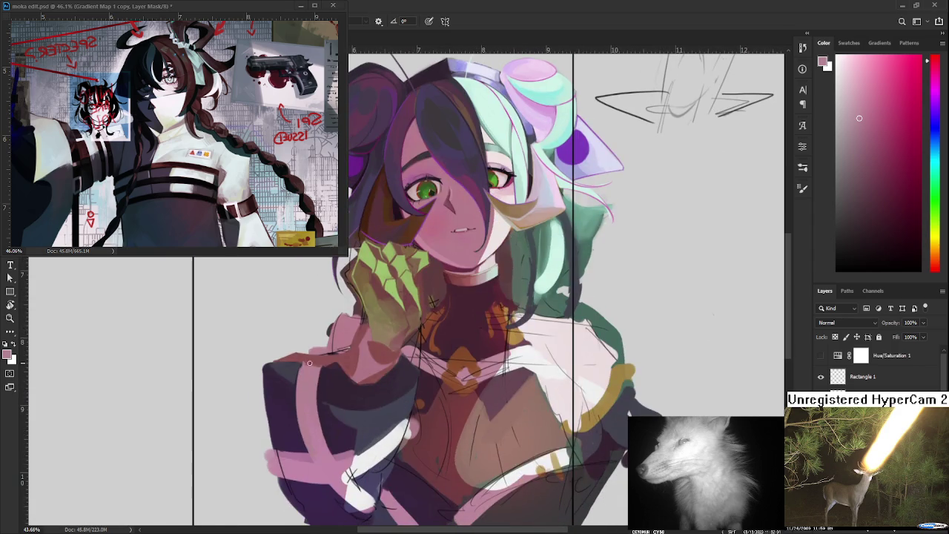
{"action": "left_click", "coordinate": [317, 362], "text": "alt"}
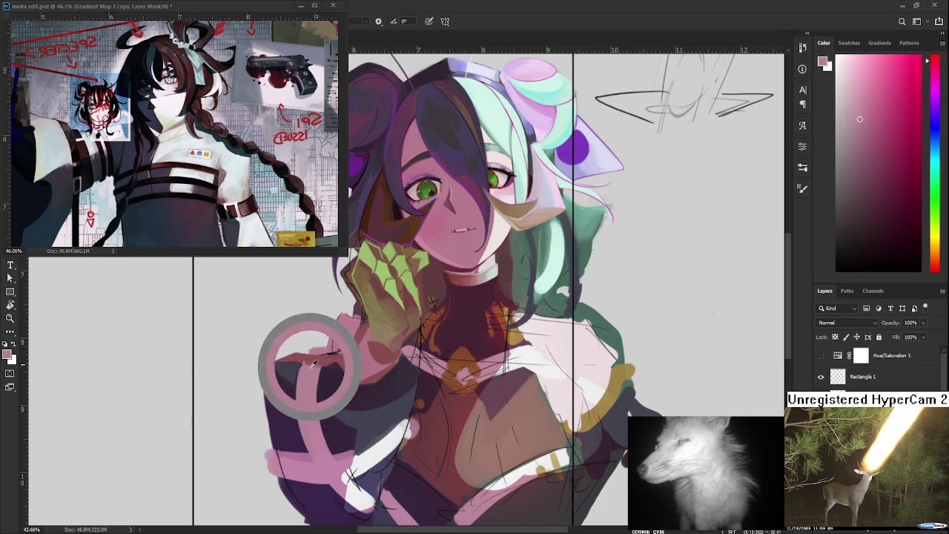
{"action": "left_click", "coordinate": [313, 363], "text": "alt"}
{"action": "left_click", "coordinate": [316, 361], "text": "alt"}
{"action": "left_click", "coordinate": [306, 371], "text": "alt"}
{"action": "left_click", "coordinate": [320, 368], "text": "alt"}
{"action": "left_click", "coordinate": [307, 371], "text": "alt"}
{"action": "left_click", "coordinate": [310, 371], "text": "alt"}
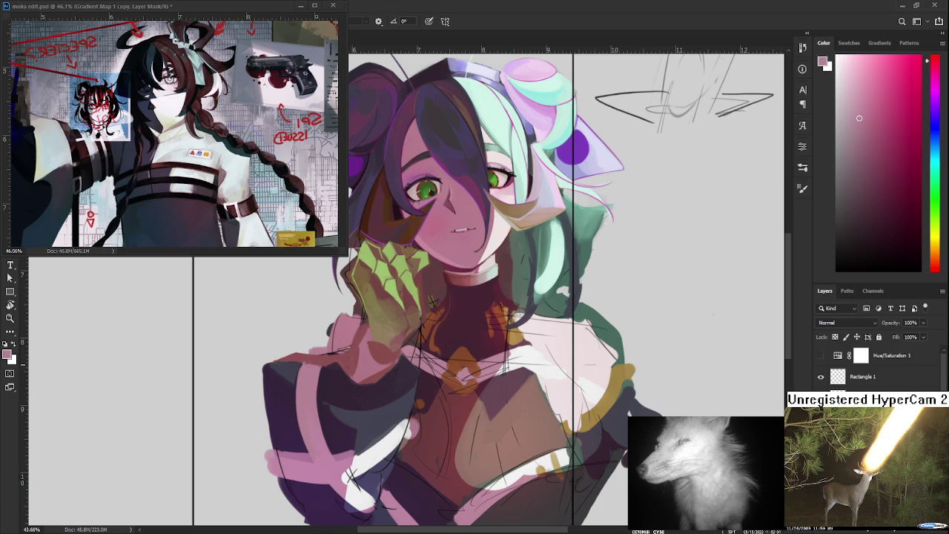
Pick pink from the arm and paint over the maroon top of the shoulder
{"action": "left_click", "coordinate": [314, 361], "text": "alt"}
{"action": "left_click", "coordinate": [310, 363], "text": "alt"}
{"action": "left_click", "coordinate": [315, 392], "text": "alt"}
{"action": "mouse_move", "coordinate": [330, 355]}
{"action": "left_mouse_down"}
{"action": "mouse_move", "coordinate": [271, 365]}
{"action": "mouse_move", "coordinate": [296, 393]}
{"action": "mouse_move", "coordinate": [295, 380]}
{"action": "left_mouse_up"}
{"action": "left_click", "coordinate": [301, 382], "text": "alt"}
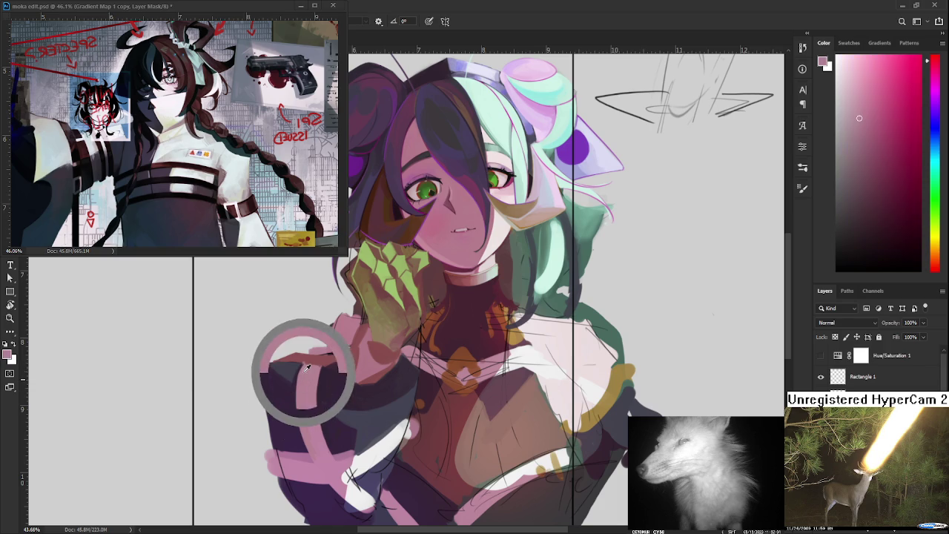
{"action": "left_click", "coordinate": [296, 382], "text": "alt"}
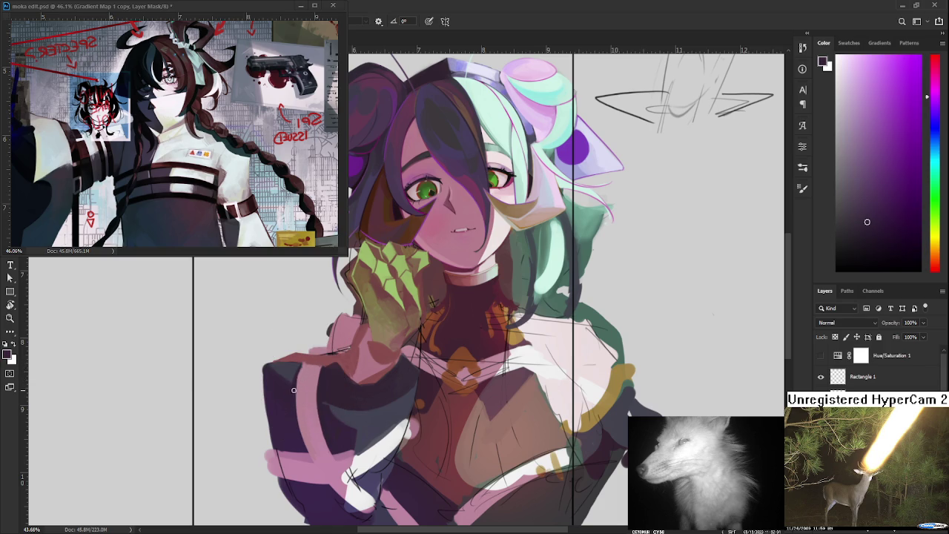
{"action": "left_click", "coordinate": [303, 363], "text": "alt"}
{"action": "left_click", "coordinate": [338, 342], "text": "alt"}
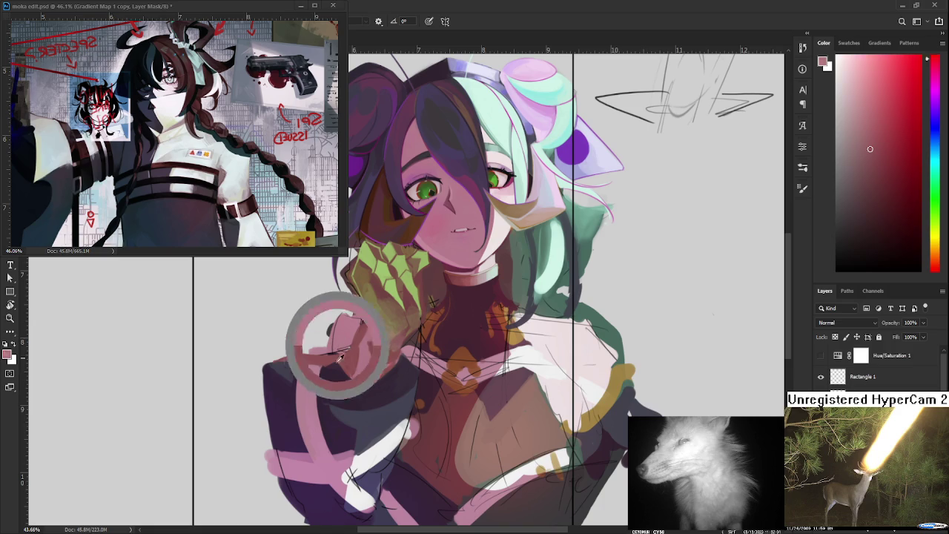
Sample various pinks and dark magentas from the sleeve and collar
{"action": "left_click", "coordinate": [365, 361], "text": "alt"}
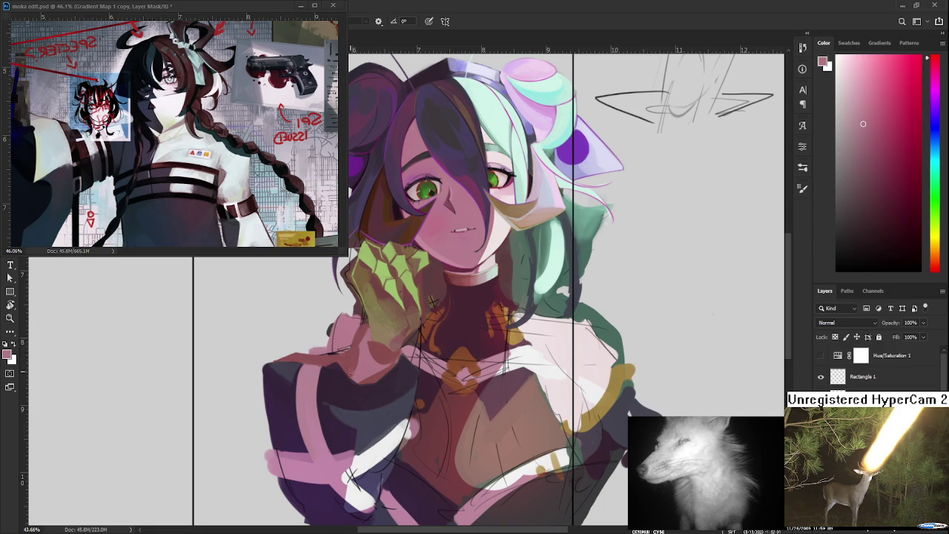
{"action": "left_click", "coordinate": [360, 352], "text": "alt"}
{"action": "left_click", "coordinate": [358, 370], "text": "alt"}
{"action": "left_click", "coordinate": [352, 372], "text": "alt"}
{"action": "left_click", "coordinate": [362, 353], "text": "alt"}
{"action": "left_click", "coordinate": [356, 353], "text": "alt"}
{"action": "left_click", "coordinate": [347, 376], "text": "alt"}
{"action": "left_click", "coordinate": [362, 371], "text": "alt"}
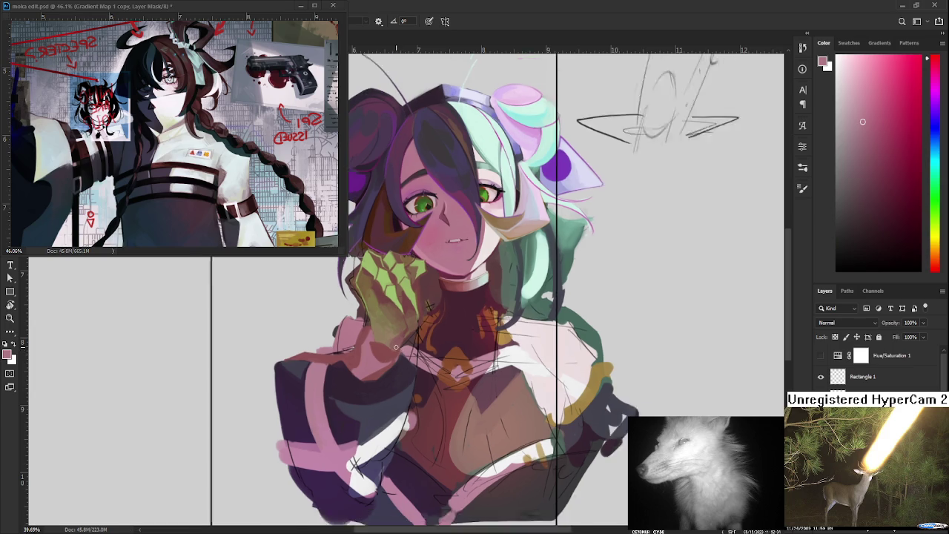
Zoom in and settle on a dark purple sampled near the collar
{"action": "scroll", "coordinate": [398, 352], "scroll_direction": "down", "scroll_amount": 3}
{"action": "scroll", "coordinate": [358, 370], "scroll_direction": "up", "scroll_amount": 4}
{"action": "scroll", "coordinate": [357, 371], "scroll_direction": "up", "scroll_amount": 1}
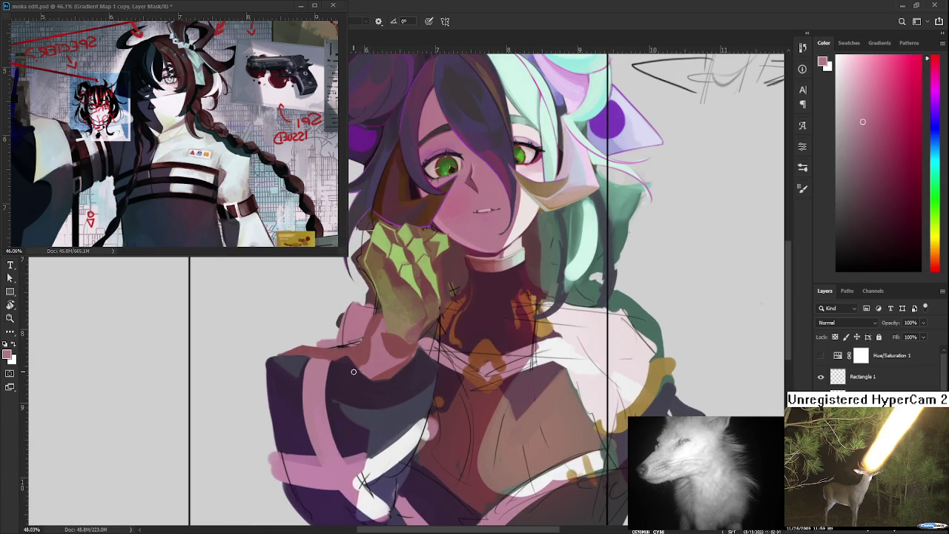
{"action": "scroll", "coordinate": [289, 389], "scroll_direction": "up", "scroll_amount": 1}
{"action": "left_click", "coordinate": [302, 357], "text": "alt"}
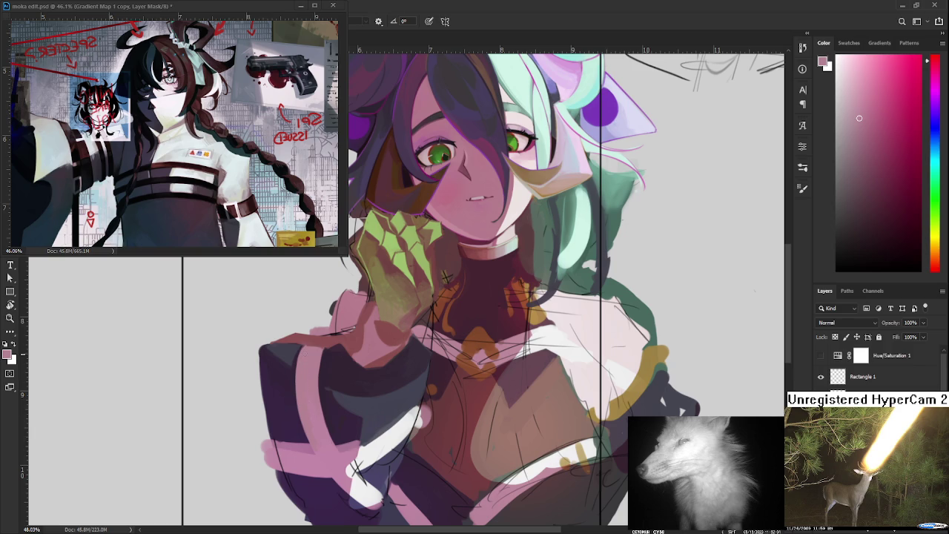
{"action": "left_click", "coordinate": [318, 374], "text": "alt"}
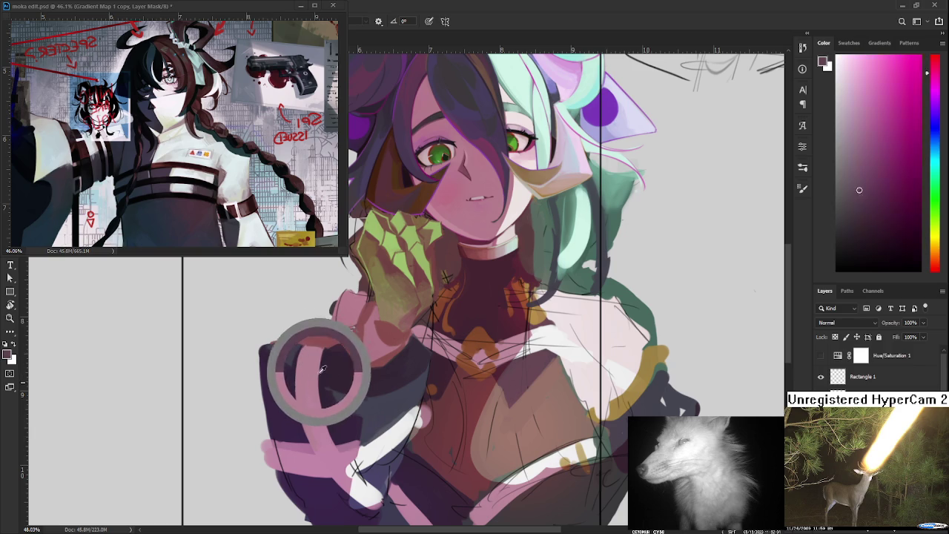
{"action": "left_click", "coordinate": [326, 354], "text": "alt"}
{"action": "left_click_drag", "start_coordinate": [326, 355], "coordinate": [313, 342]}
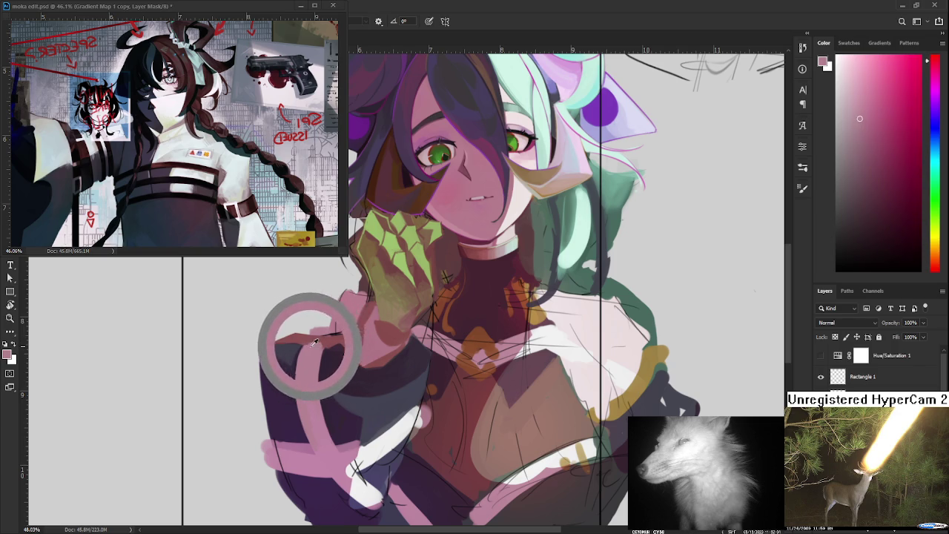
{"action": "left_click_drag", "start_coordinate": [313, 342], "coordinate": [322, 340]}
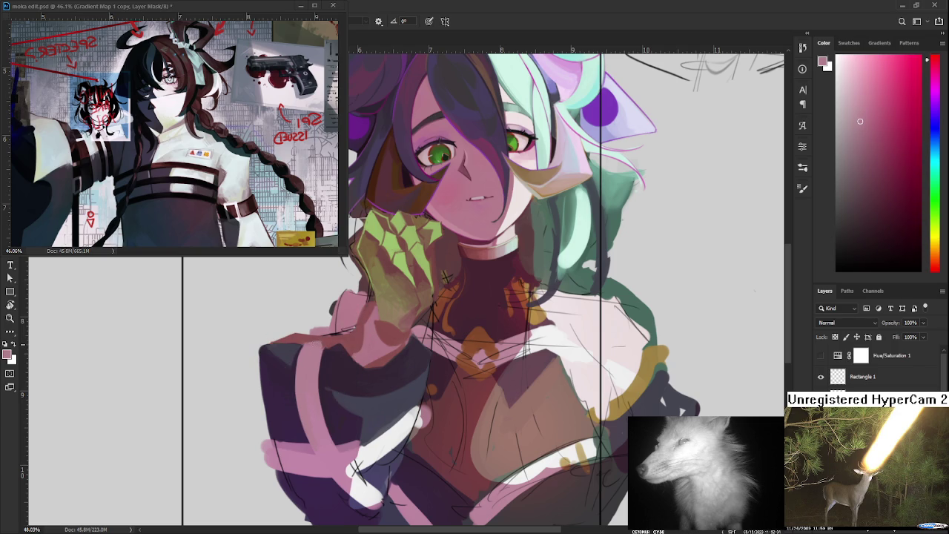
{"action": "left_click", "coordinate": [328, 343], "text": "alt"}
{"action": "left_click", "coordinate": [326, 338], "text": "alt"}
{"action": "left_click", "coordinate": [299, 374], "text": "alt"}
Paint a thin dark purple line down the pink stripe's left edge
{"action": "left_click_drag", "start_coordinate": [301, 346], "coordinate": [299, 425]}
{"action": "left_click", "coordinate": [308, 371], "text": "alt"}
{"action": "left_click_drag", "start_coordinate": [329, 392], "coordinate": [298, 408]}
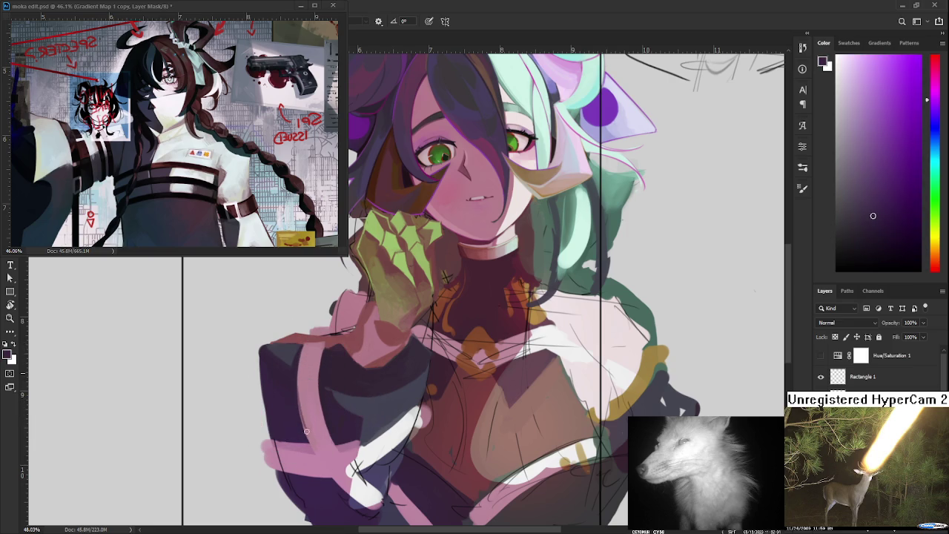
{"action": "left_click", "coordinate": [303, 405], "text": "alt"}
{"action": "left_click", "coordinate": [299, 400], "text": "alt"}
{"action": "left_click", "coordinate": [309, 421], "text": "alt"}
{"action": "scroll", "coordinate": [430, 397], "scroll_direction": "down", "scroll_amount": 2}
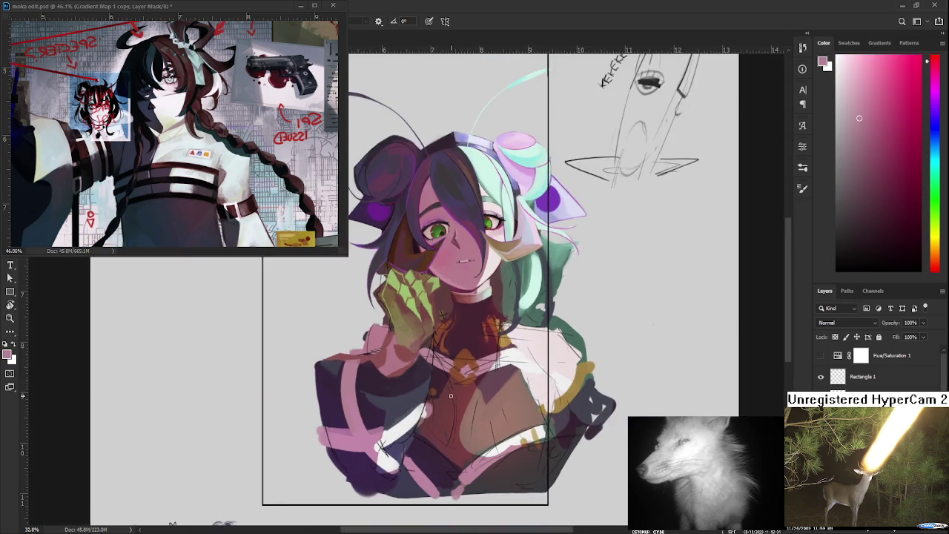
Zoom in below the hand and paint reddish-brown over the pink sleeve there
{"action": "scroll", "coordinate": [386, 371], "scroll_direction": "down", "scroll_amount": 2}
{"action": "scroll", "coordinate": [363, 360], "scroll_direction": "up", "scroll_amount": 2}
{"action": "scroll", "coordinate": [351, 352], "scroll_direction": "up", "scroll_amount": 1}
{"action": "scroll", "coordinate": [350, 352], "scroll_direction": "up", "scroll_amount": 1}
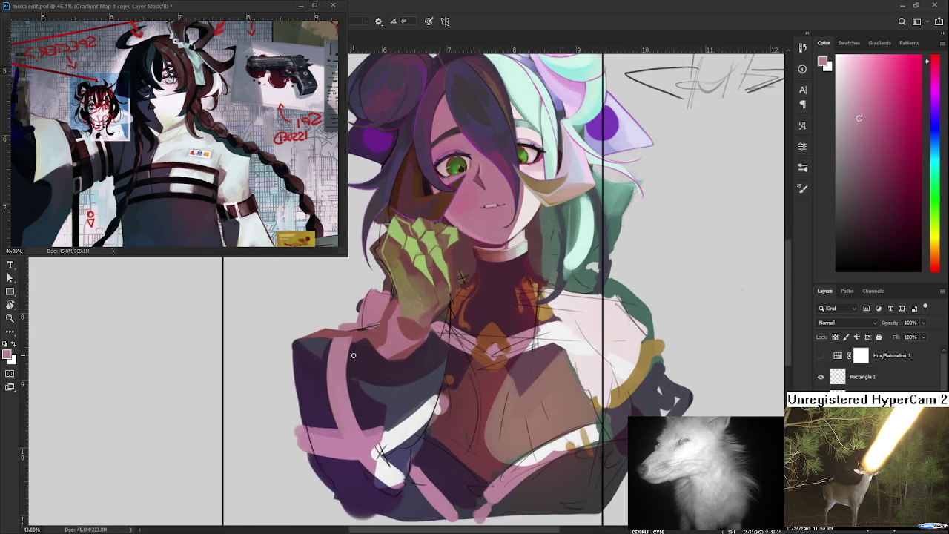
{"action": "scroll", "coordinate": [353, 355], "scroll_direction": "down", "scroll_amount": 2}
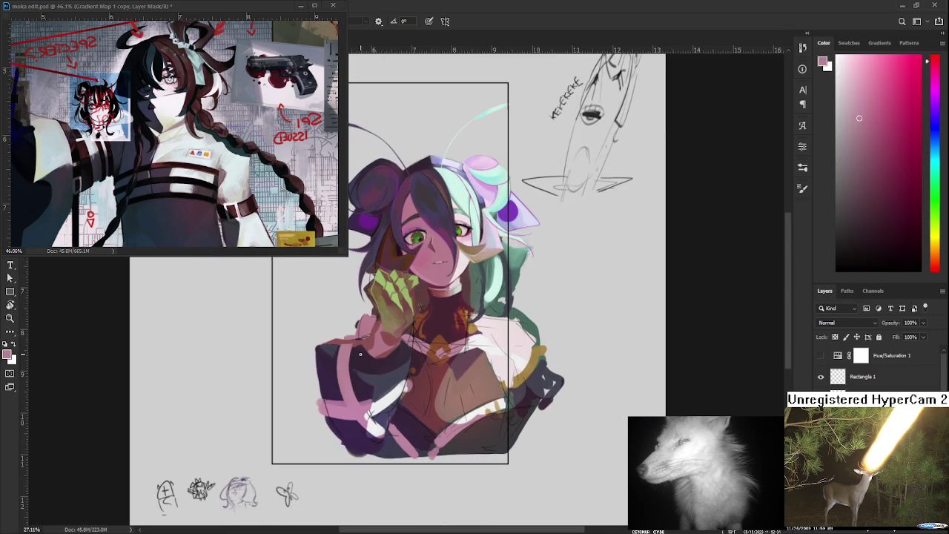
{"action": "scroll", "coordinate": [362, 354], "scroll_direction": "up", "scroll_amount": 1}
{"action": "scroll", "coordinate": [360, 352], "scroll_direction": "up", "scroll_amount": 1}
{"action": "scroll", "coordinate": [367, 352], "scroll_direction": "up", "scroll_amount": 1}
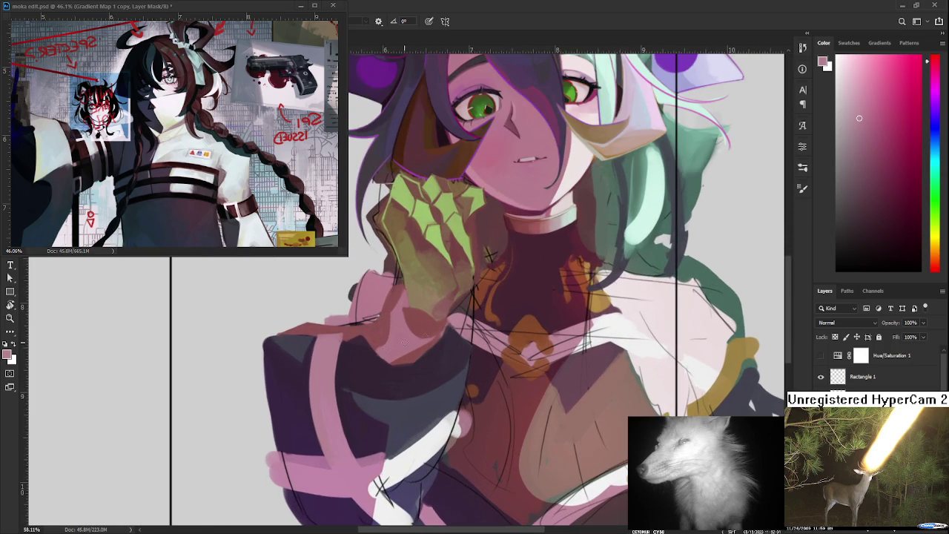
{"action": "scroll", "coordinate": [413, 402], "scroll_direction": "up", "scroll_amount": 1}
{"action": "scroll", "coordinate": [413, 402], "scroll_direction": "up", "scroll_amount": 1}
{"action": "left_click", "coordinate": [454, 372], "text": "alt"}
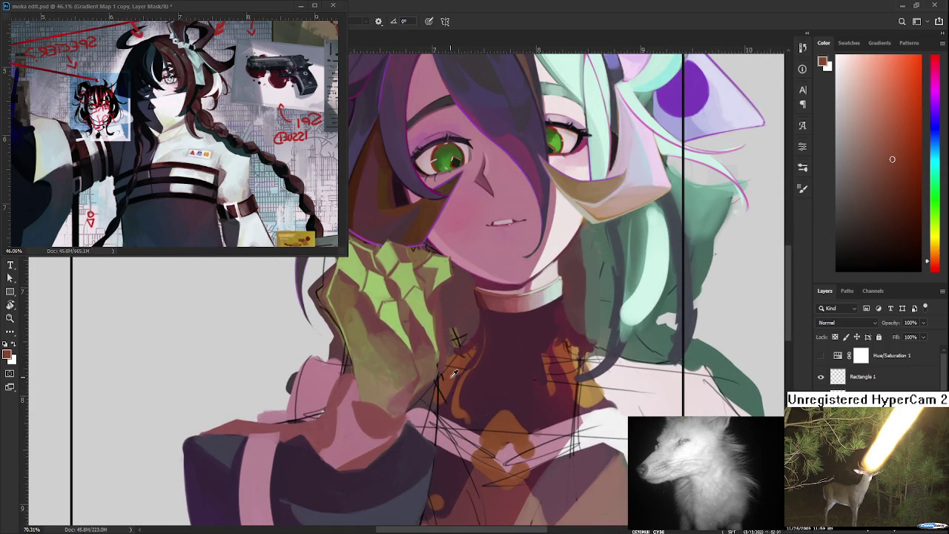
{"action": "scroll", "coordinate": [396, 400], "scroll_direction": "right", "scroll_amount": 2}
{"action": "mouse_move", "coordinate": [324, 413]}
{"action": "left_mouse_down"}
{"action": "mouse_move", "coordinate": [327, 428]}
{"action": "mouse_move", "coordinate": [339, 427]}
{"action": "left_mouse_up"}
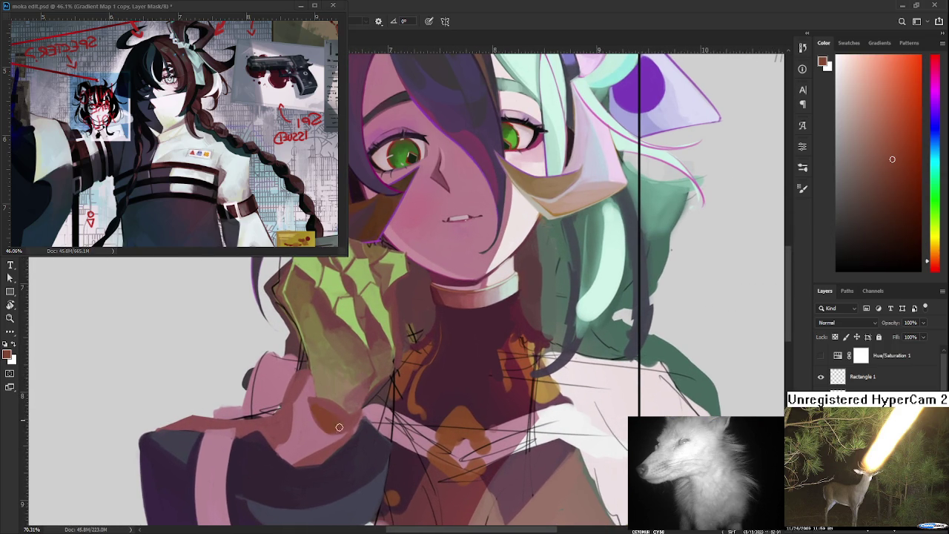
Outline the orange blob under the hand with dark brown
{"action": "scroll", "coordinate": [395, 351], "scroll_direction": "up", "scroll_amount": 1}
{"action": "scroll", "coordinate": [396, 350], "scroll_direction": "right", "scroll_amount": 1}
{"action": "left_click", "coordinate": [472, 324], "text": "alt"}
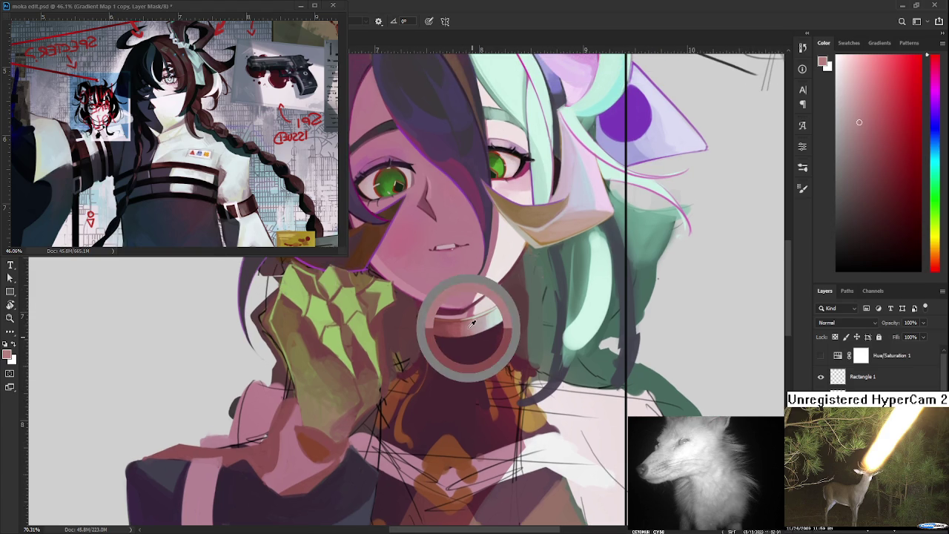
{"action": "left_click_drag", "start_coordinate": [322, 426], "coordinate": [336, 415]}
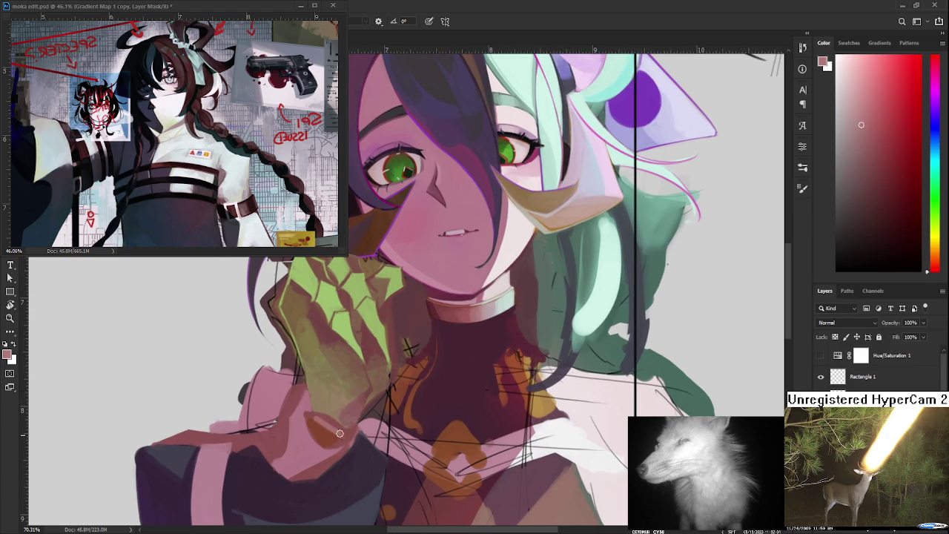
{"action": "scroll", "coordinate": [339, 434], "scroll_direction": "up", "scroll_amount": 2}
{"action": "scroll", "coordinate": [340, 433], "scroll_direction": "left", "scroll_amount": 1}
{"action": "left_click", "coordinate": [388, 279], "text": "alt"}
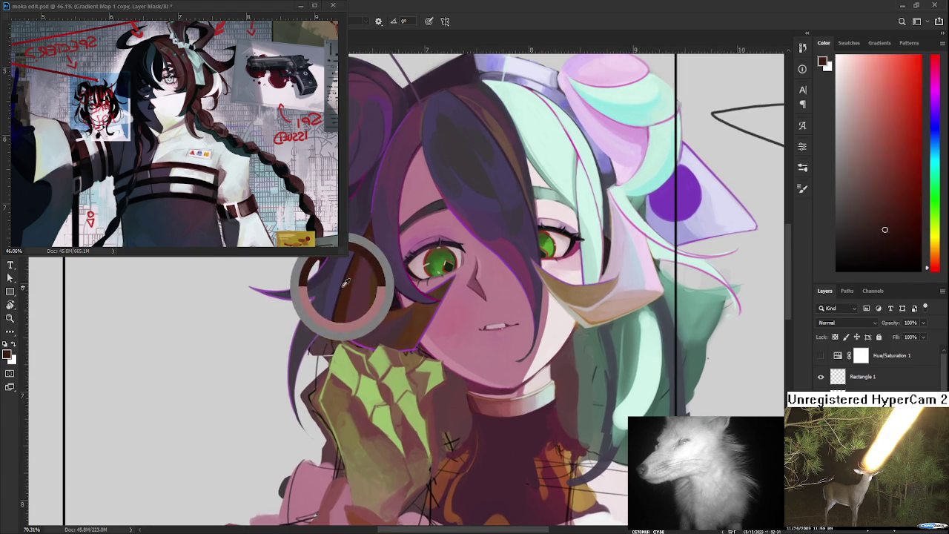
{"action": "scroll", "coordinate": [346, 282], "scroll_direction": "down", "scroll_amount": 3}
{"action": "left_click_drag", "start_coordinate": [343, 398], "coordinate": [384, 417]}
Sample nearby tones and pick the loop's dark brown
{"action": "left_click", "coordinate": [384, 405], "text": "alt"}
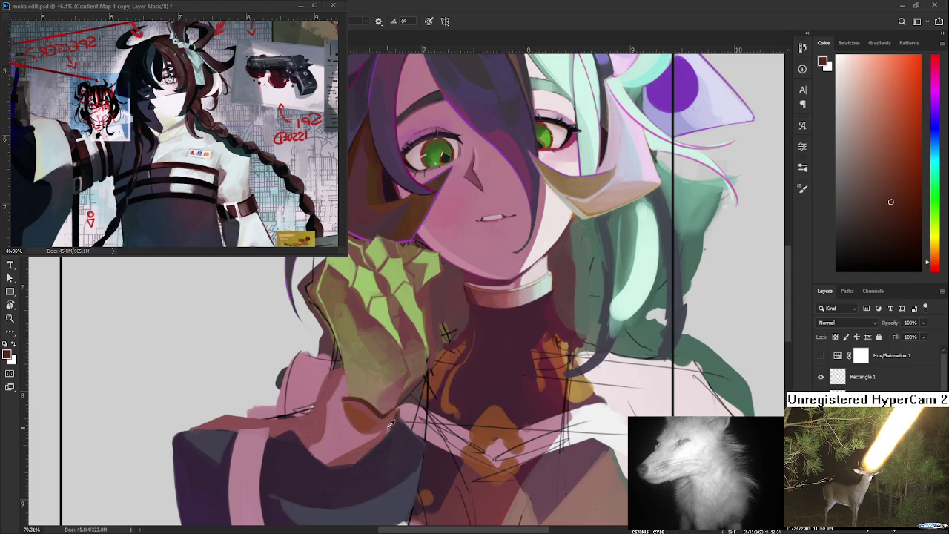
{"action": "left_click", "coordinate": [389, 422], "text": "alt"}
{"action": "left_click", "coordinate": [383, 412], "text": "alt"}
{"action": "left_click_drag", "start_coordinate": [383, 411], "coordinate": [403, 404]}
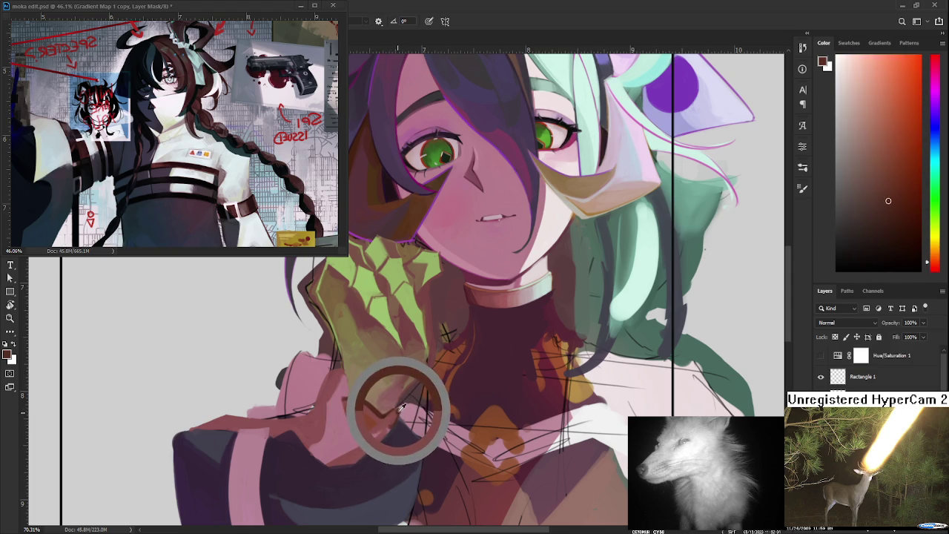
{"action": "left_click_drag", "start_coordinate": [403, 404], "coordinate": [396, 410]}
{"action": "left_click", "coordinate": [401, 405]}
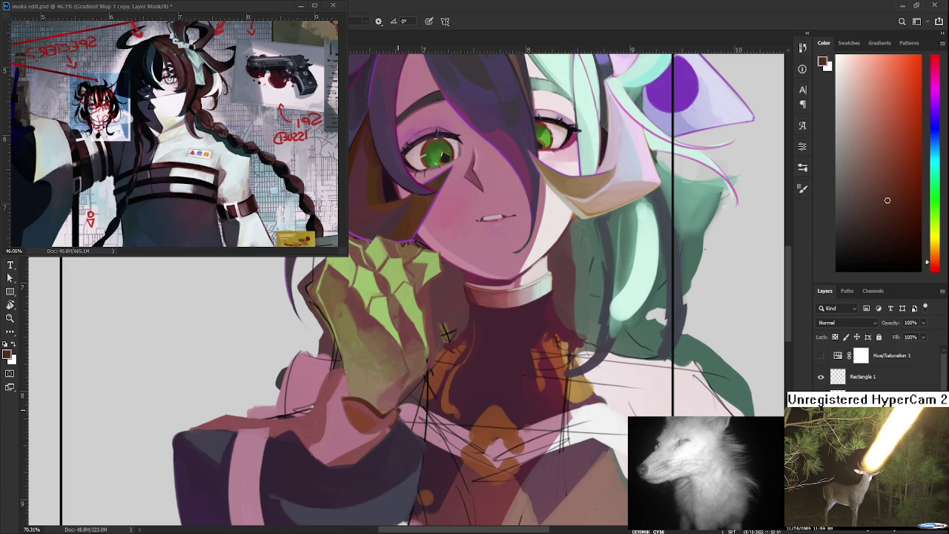
Choose a darker red-brown and shade the loop under the hand more evenly
{"action": "left_click", "coordinate": [400, 409]}
{"action": "left_click", "coordinate": [402, 407]}
{"action": "left_click", "coordinate": [402, 406]}
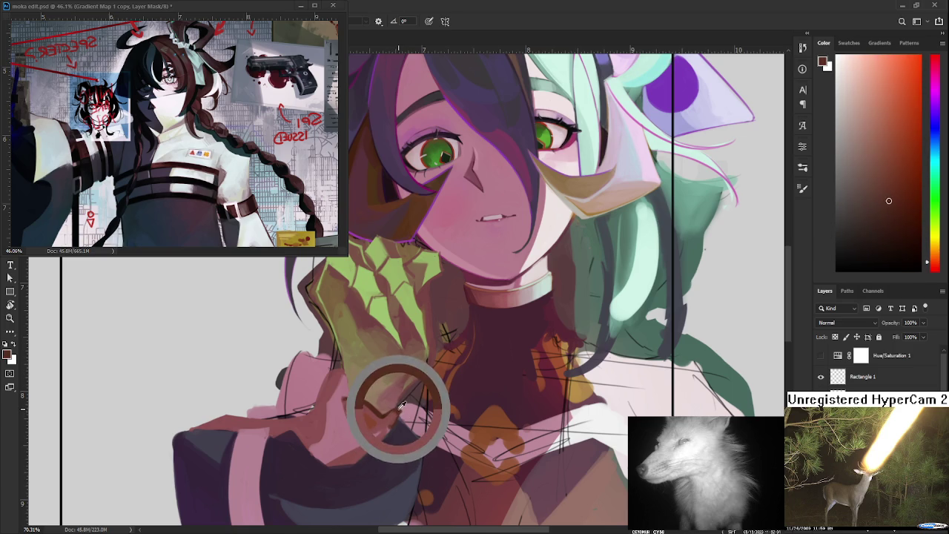
{"action": "left_click", "coordinate": [395, 417]}
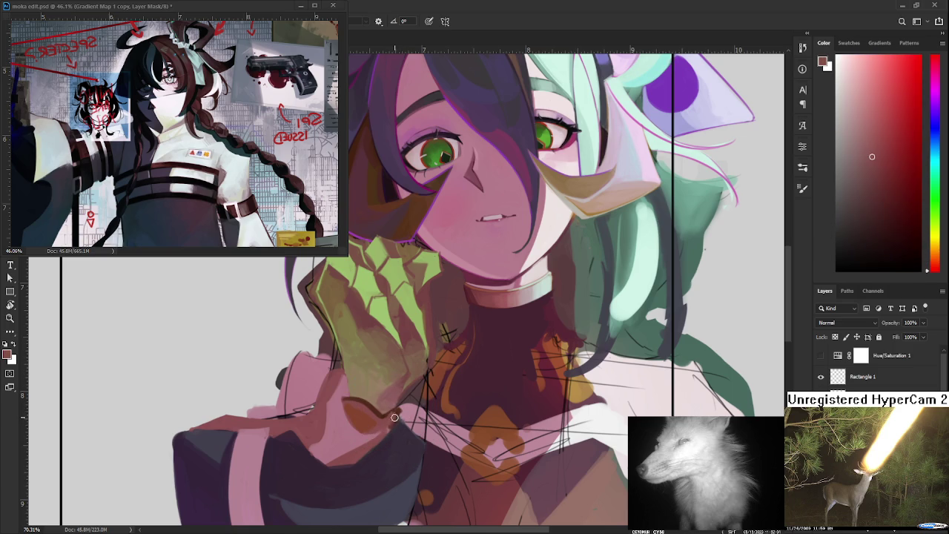
{"action": "left_click", "coordinate": [390, 415]}
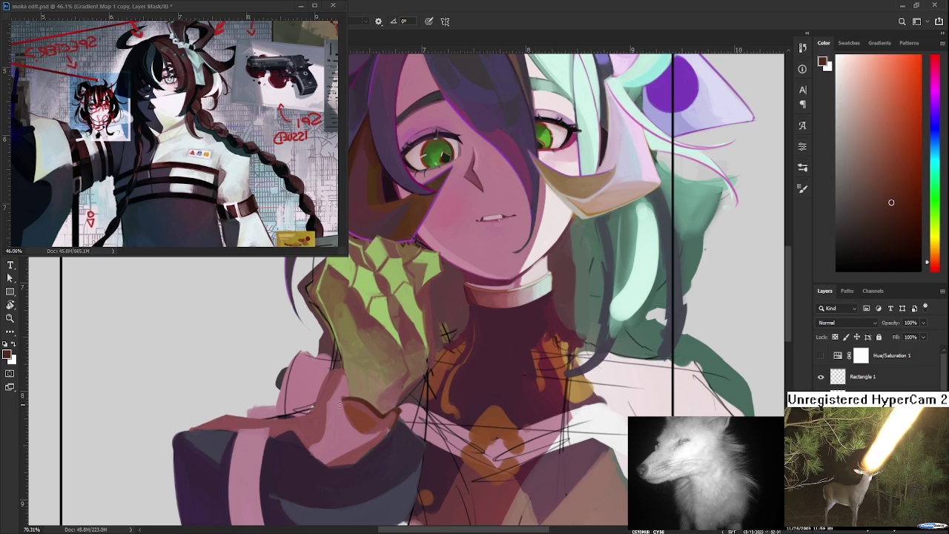
{"action": "left_click_drag", "start_coordinate": [343, 400], "coordinate": [356, 417]}
{"action": "left_click_drag", "start_coordinate": [348, 416], "coordinate": [367, 429]}
{"action": "left_click_drag", "start_coordinate": [355, 418], "coordinate": [370, 434]}
Sample lighter browns, sleeve pinks and the loop's dark brown for further touch-ups
{"action": "left_click", "coordinate": [360, 421], "text": "alt"}
{"action": "left_click", "coordinate": [317, 367], "text": "alt"}
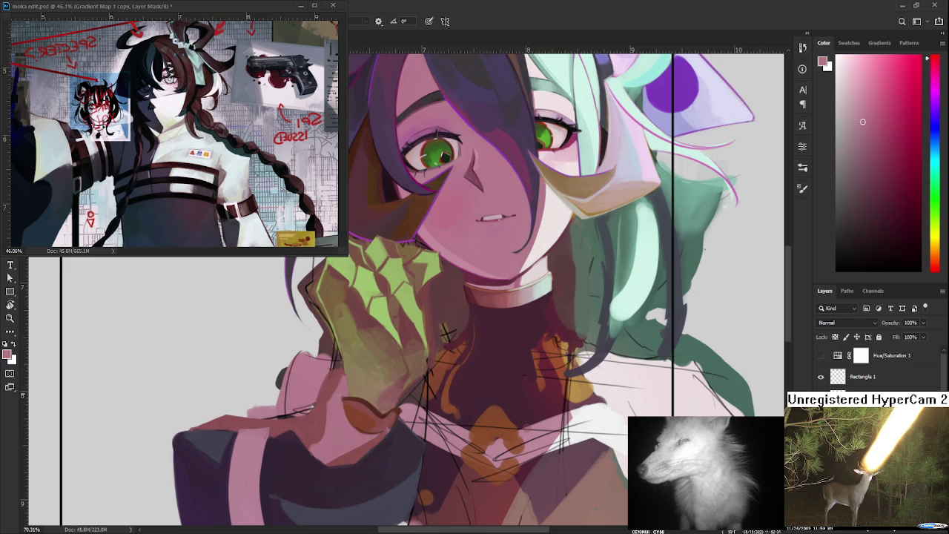
{"action": "left_click", "coordinate": [345, 391], "text": "alt"}
{"action": "left_click", "coordinate": [382, 422], "text": "alt"}
{"action": "left_click", "coordinate": [381, 423], "text": "alt"}
{"action": "left_click", "coordinate": [364, 424], "text": "alt"}
{"action": "left_click", "coordinate": [357, 430], "text": "alt"}
{"action": "left_click", "coordinate": [365, 422], "text": "alt"}
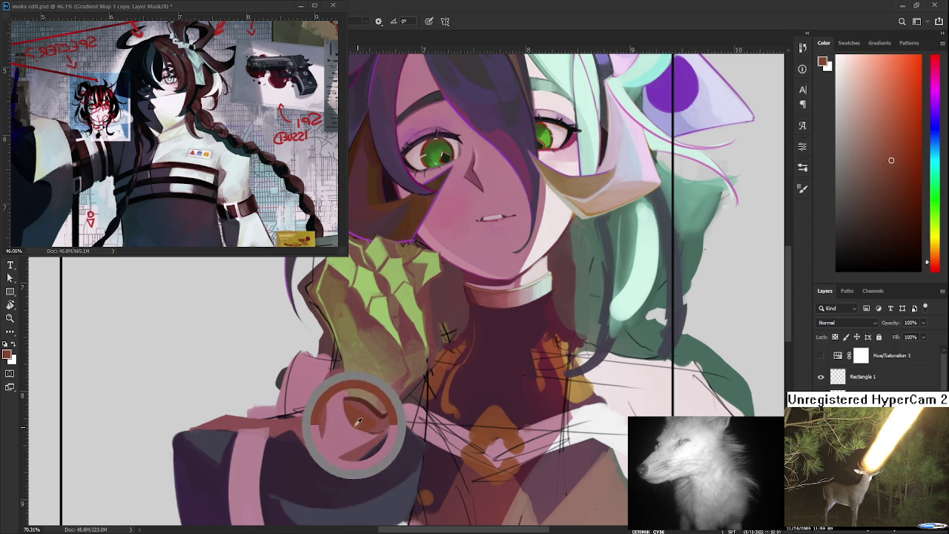
{"action": "left_click_drag", "start_coordinate": [364, 424], "coordinate": [352, 422]}
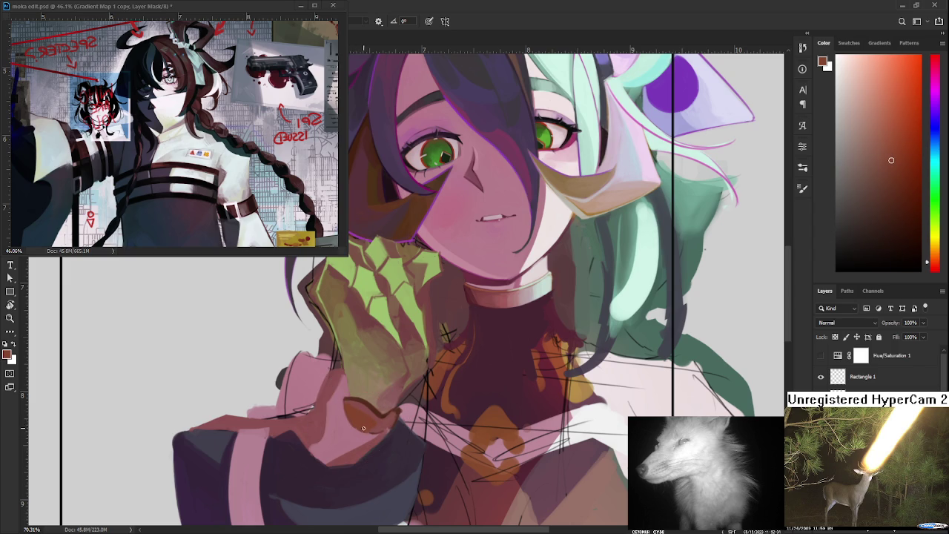
{"action": "scroll", "coordinate": [376, 386], "scroll_direction": "down", "scroll_amount": 2}
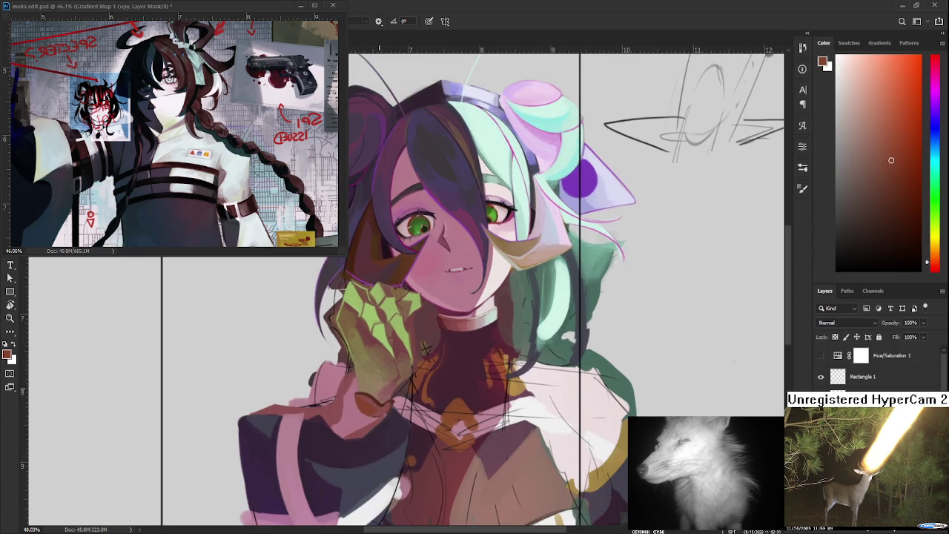
Zoom in on the brown loop under the hand and sample red-brown tones from it
{"action": "scroll", "coordinate": [376, 395], "scroll_direction": "up", "scroll_amount": 1}
{"action": "scroll", "coordinate": [374, 395], "scroll_direction": "up", "scroll_amount": 1}
{"action": "scroll", "coordinate": [371, 394], "scroll_direction": "up", "scroll_amount": 1}
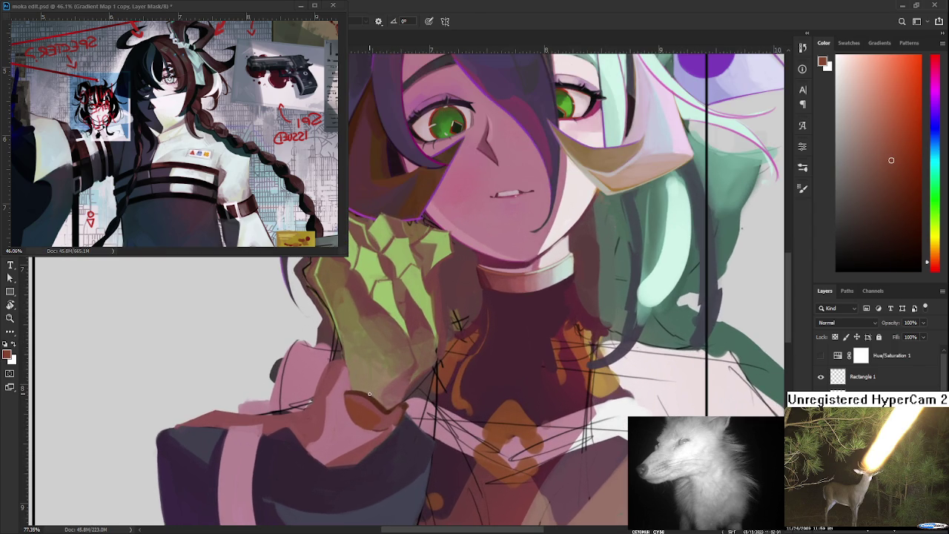
{"action": "left_click_drag", "start_coordinate": [369, 394], "coordinate": [345, 355]}
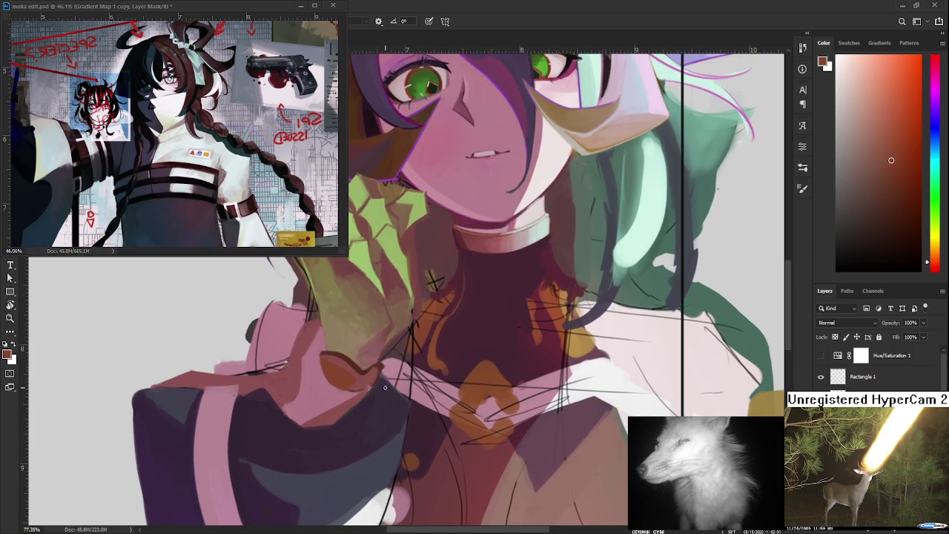
{"action": "left_click", "coordinate": [342, 378], "text": "alt"}
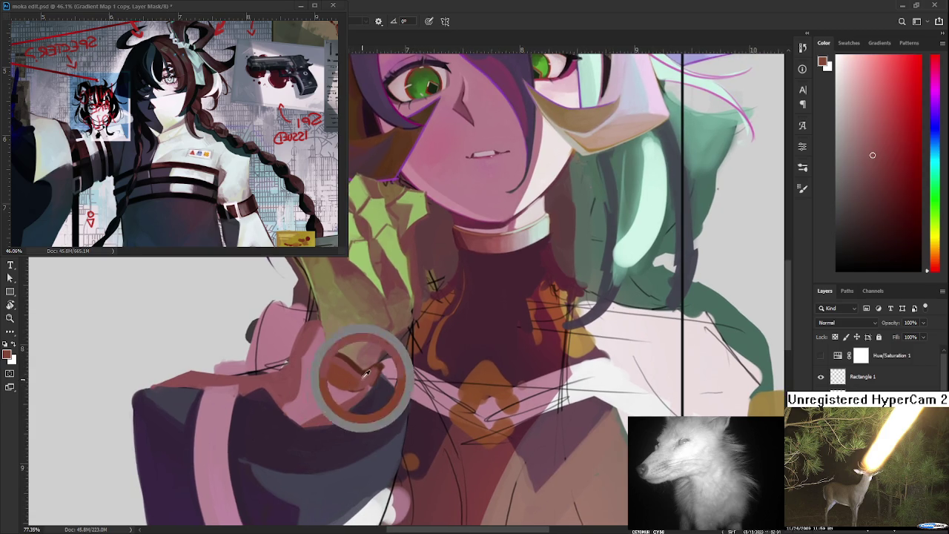
{"action": "left_click", "coordinate": [371, 379], "text": "alt"}
{"action": "left_click", "coordinate": [373, 373], "text": "alt"}
{"action": "left_click", "coordinate": [374, 368], "text": "alt"}
Resample darker, deeper red-browns from the loop
{"action": "left_click", "coordinate": [375, 367], "text": "alt"}
{"action": "left_click", "coordinate": [375, 368], "text": "alt"}
{"action": "left_click", "coordinate": [375, 368], "text": "alt"}
{"action": "left_click", "coordinate": [374, 369], "text": "alt"}
{"action": "left_click", "coordinate": [384, 362], "text": "alt"}
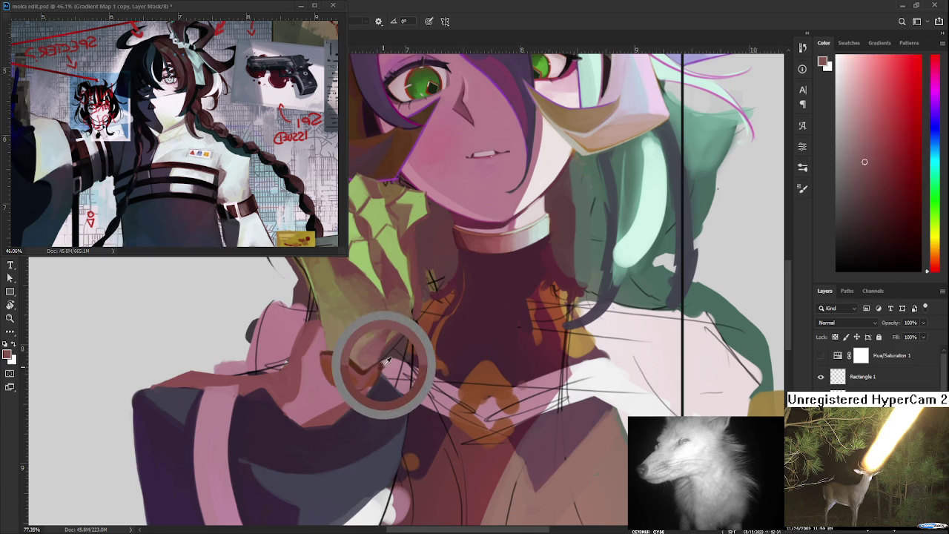
{"action": "left_click", "coordinate": [384, 365], "text": "alt"}
{"action": "left_click_drag", "start_coordinate": [383, 364], "coordinate": [336, 359]}
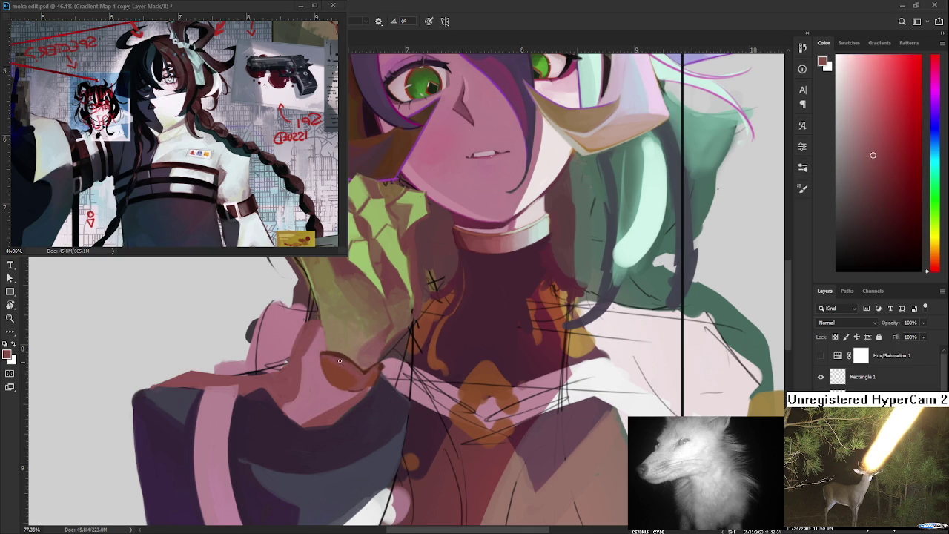
{"action": "left_click", "coordinate": [368, 378], "text": "alt"}
{"action": "left_click", "coordinate": [366, 380], "text": "alt"}
Rotate the view sideways and back, sampling orange-red, pink and dark brown tones
{"action": "left_click_drag", "start_coordinate": [385, 342], "coordinate": [326, 363]}
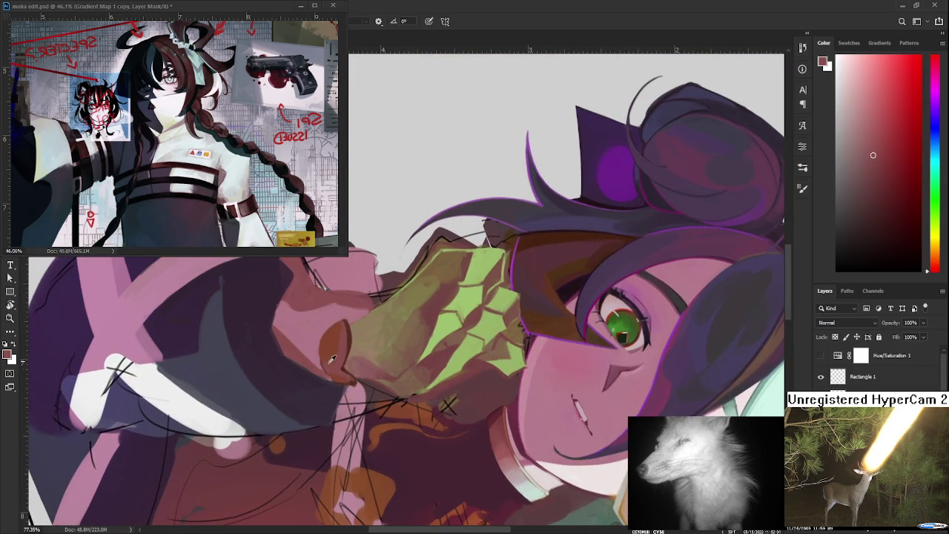
{"action": "left_click", "coordinate": [324, 360], "text": "alt"}
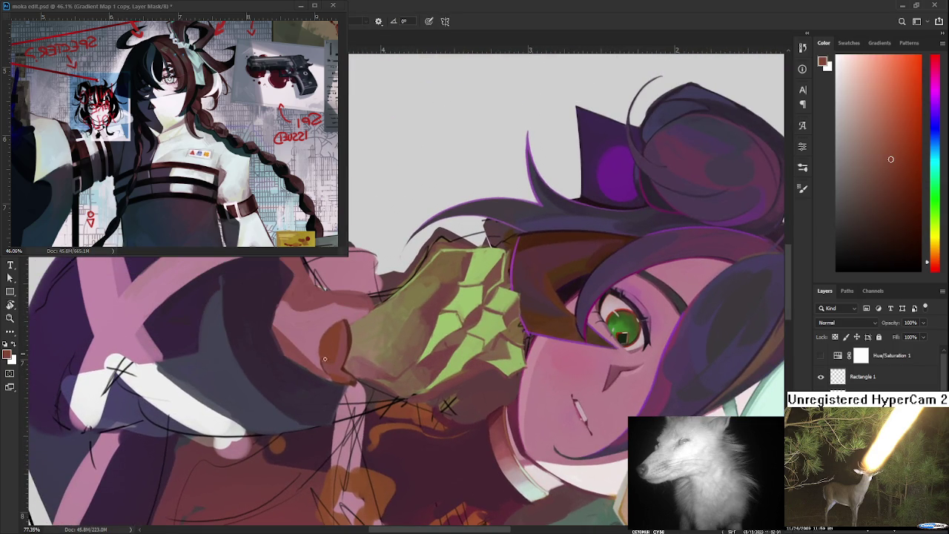
{"action": "left_click", "coordinate": [339, 340], "text": "alt"}
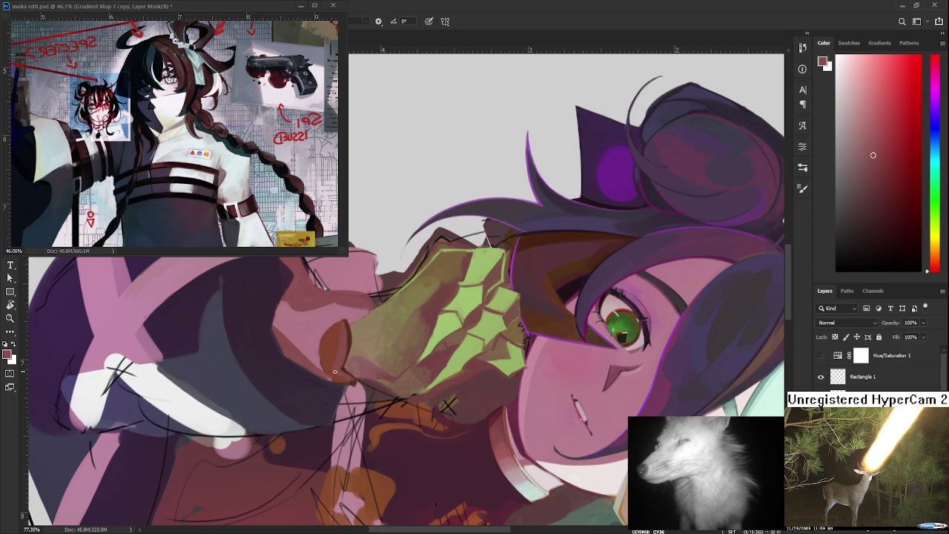
{"action": "left_click", "coordinate": [341, 367], "text": "alt"}
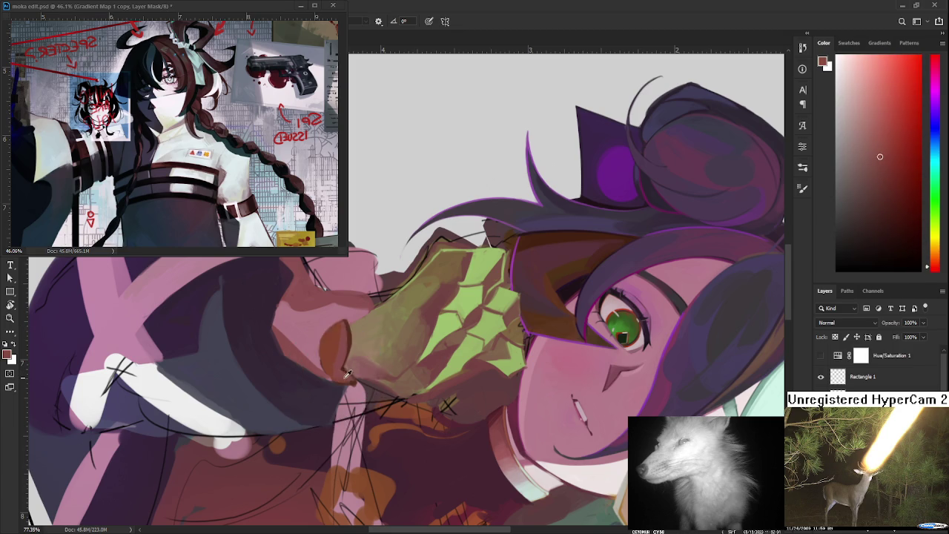
{"action": "left_click", "coordinate": [345, 379], "text": "alt"}
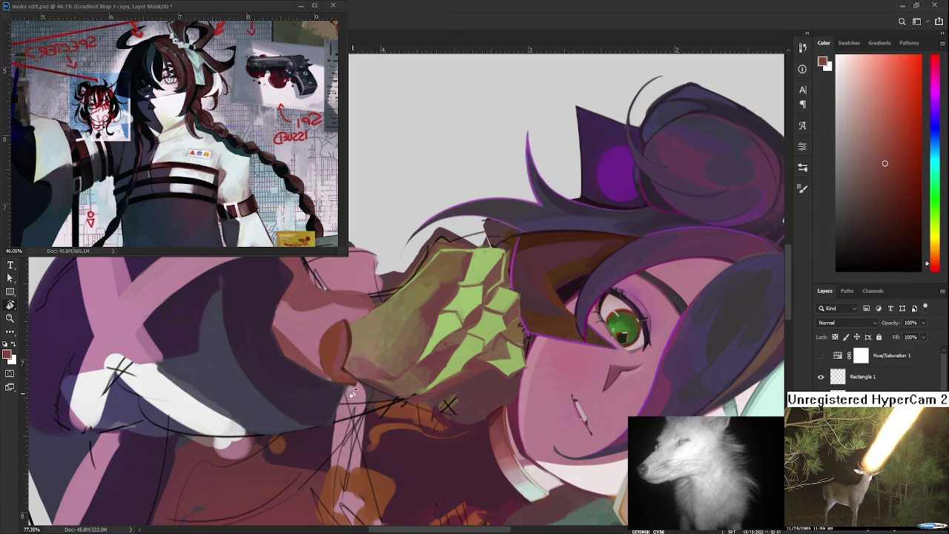
{"action": "left_click_drag", "start_coordinate": [354, 382], "coordinate": [404, 389]}
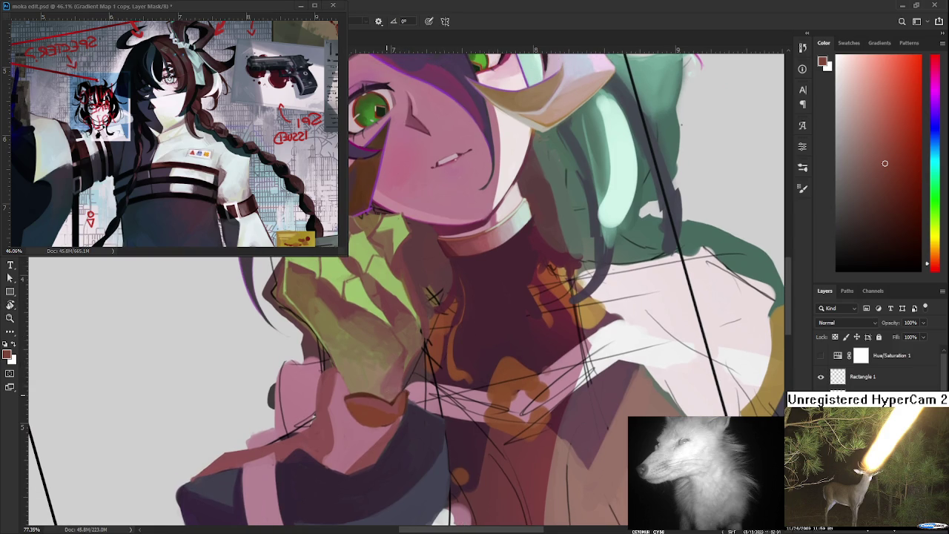
{"action": "left_click", "coordinate": [363, 391], "text": "alt"}
{"action": "left_click_drag", "start_coordinate": [364, 391], "coordinate": [361, 393]}
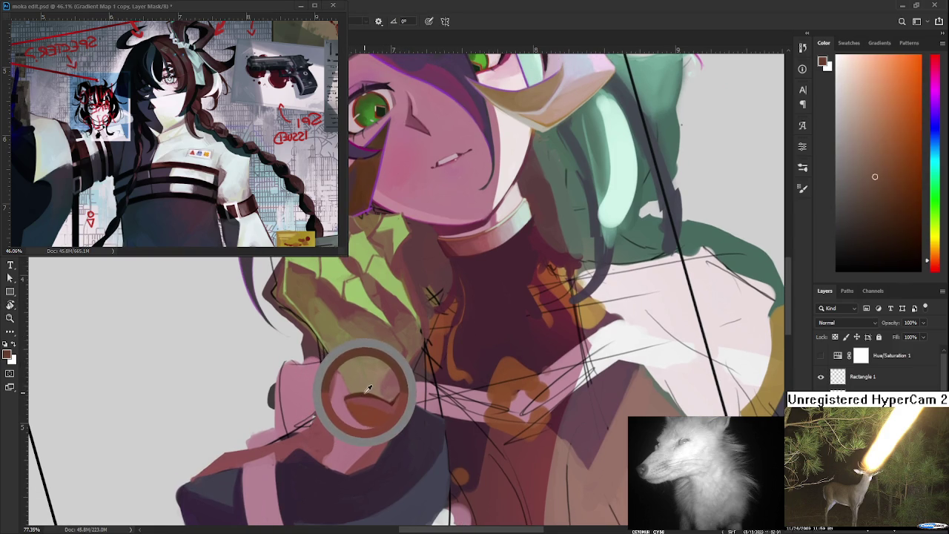
{"action": "left_click_drag", "start_coordinate": [362, 393], "coordinate": [367, 391]}
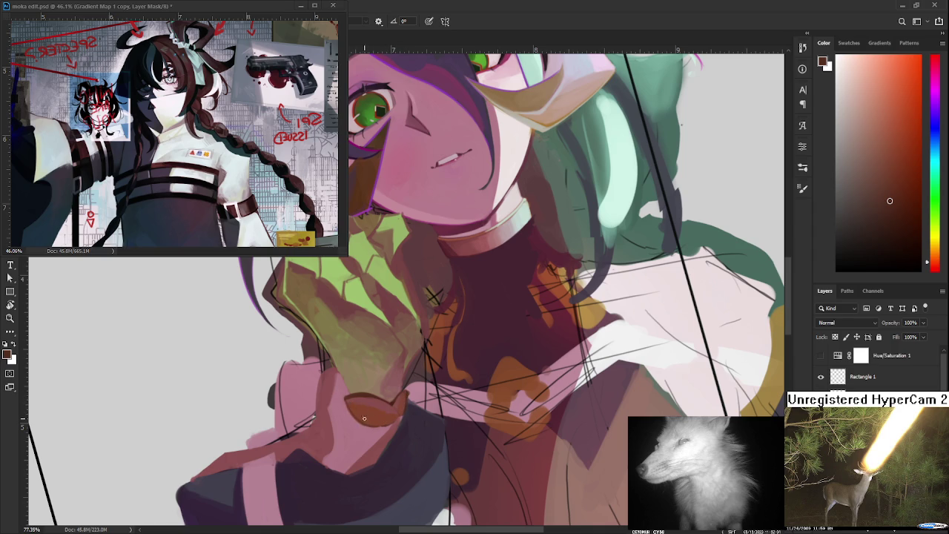
Sample the sleeve mauve and loop red-brown, then extend the brown loop up and right
{"action": "left_click", "coordinate": [367, 426], "text": "alt"}
{"action": "left_click", "coordinate": [344, 407], "text": "alt"}
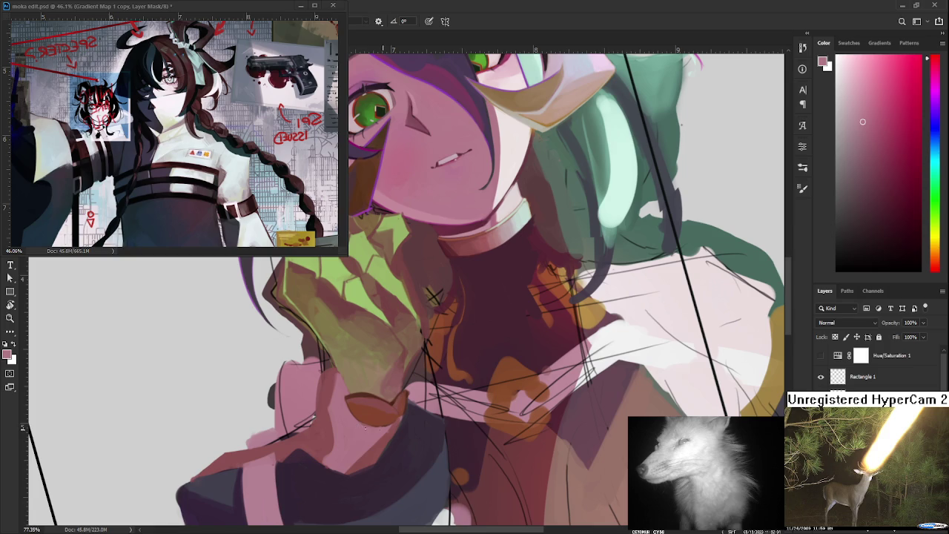
{"action": "left_click", "coordinate": [363, 418], "text": "alt"}
{"action": "left_click", "coordinate": [392, 413], "text": "alt"}
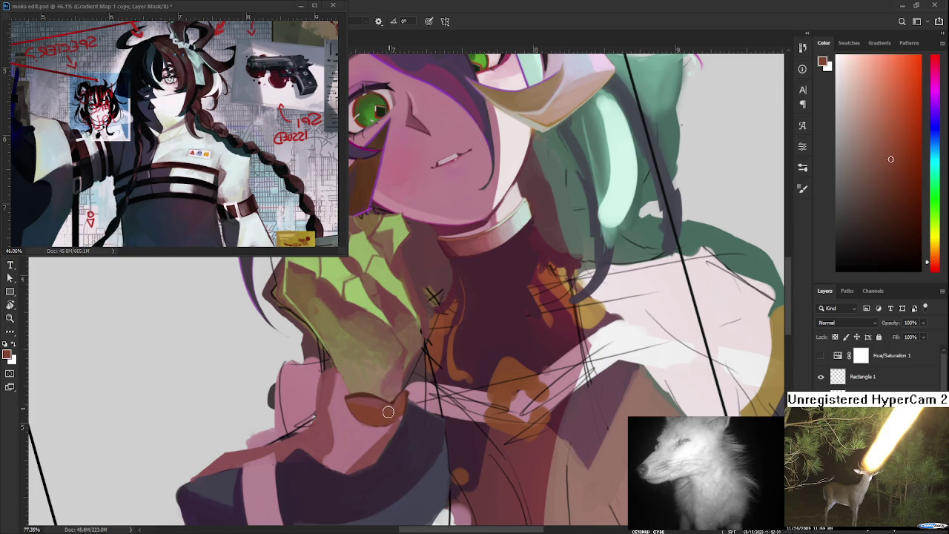
{"action": "left_click", "coordinate": [397, 399], "text": "alt"}
{"action": "left_click_drag", "start_coordinate": [399, 406], "coordinate": [405, 396]}
Zoom around the sleeve and sample colours near the brown loop
{"action": "scroll", "coordinate": [422, 381], "scroll_direction": "down", "scroll_amount": 2}
{"action": "scroll", "coordinate": [423, 382], "scroll_direction": "down", "scroll_amount": 2}
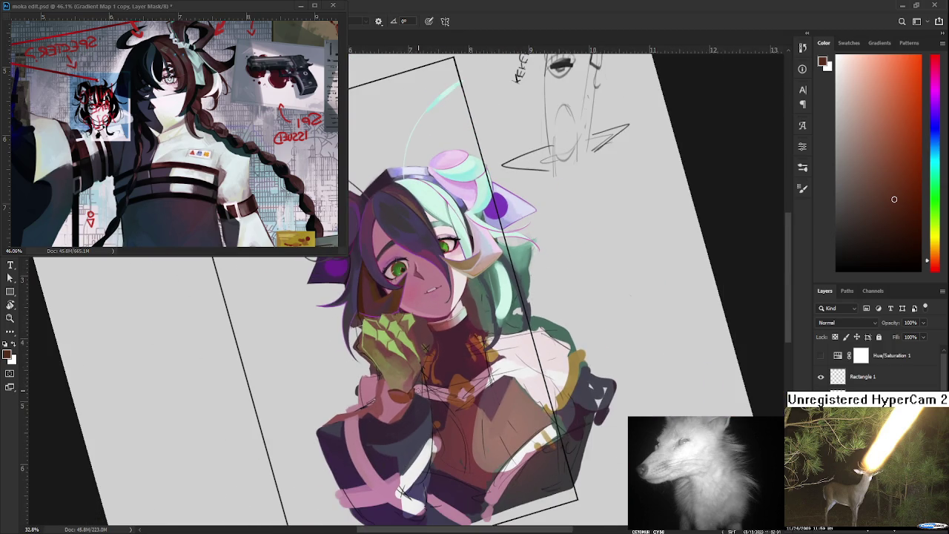
{"action": "scroll", "coordinate": [420, 390], "scroll_direction": "up", "scroll_amount": 1}
{"action": "scroll", "coordinate": [419, 390], "scroll_direction": "up", "scroll_amount": 1}
{"action": "scroll", "coordinate": [420, 389], "scroll_direction": "up", "scroll_amount": 1}
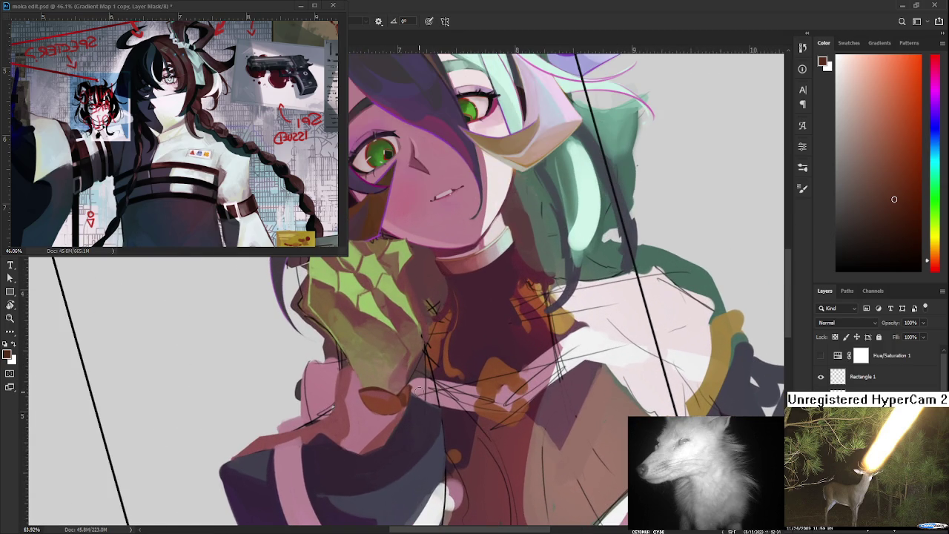
{"action": "left_click", "coordinate": [400, 389], "text": "alt"}
{"action": "left_click", "coordinate": [374, 382], "text": "alt"}
Draw a thin dark line across the collar and undo/redo it to compare
{"action": "left_click_drag", "start_coordinate": [375, 399], "coordinate": [377, 413]}
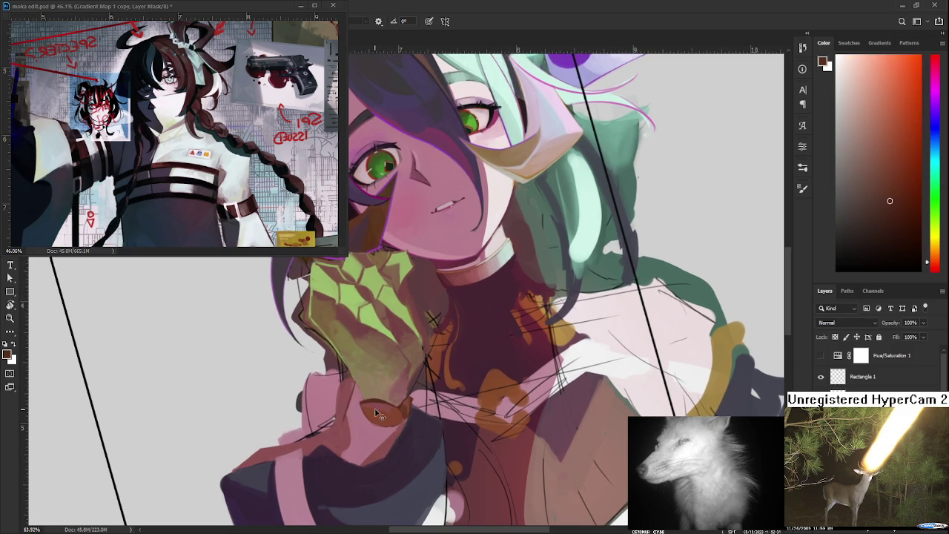
{"action": "scroll", "coordinate": [376, 413], "scroll_direction": "down", "scroll_amount": 1}
{"action": "scroll", "coordinate": [373, 417], "scroll_direction": "down", "scroll_amount": 1}
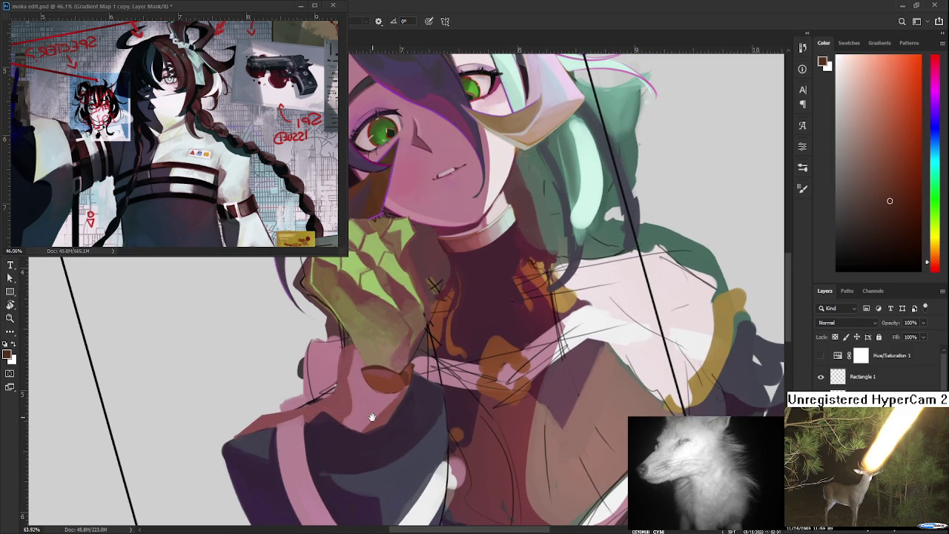
{"action": "left_click_drag", "start_coordinate": [372, 417], "coordinate": [403, 403]}
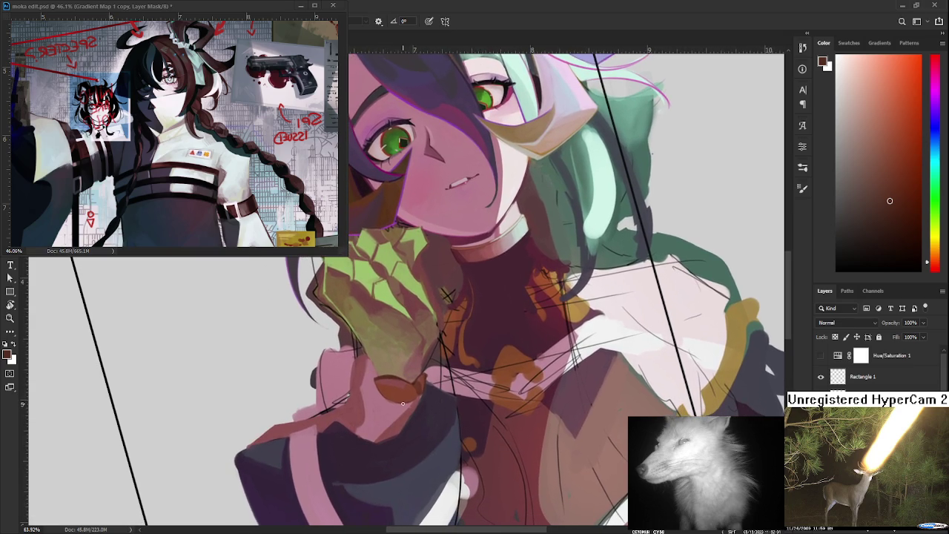
{"action": "left_click_drag", "start_coordinate": [421, 396], "coordinate": [372, 438]}
{"action": "key", "text": "ctrl+z"}
{"action": "key", "text": "ctrl+shift+z"}
{"action": "key", "text": "ctrl+z"}
{"action": "key", "text": "ctrl+shift+z"}
Sample muted pink, orange-red and darker reds from the sleeve shapes
{"action": "left_click", "coordinate": [406, 418], "text": "alt"}
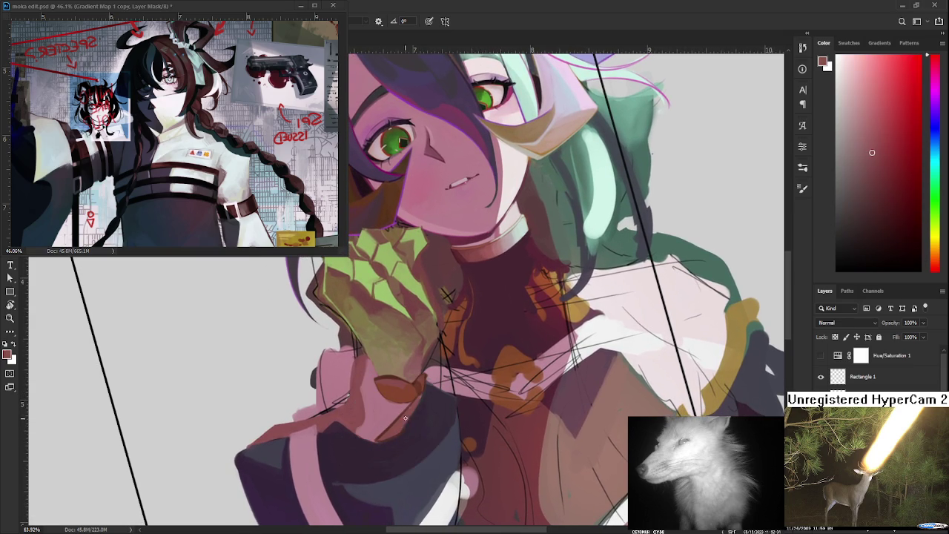
{"action": "left_click", "coordinate": [415, 404], "text": "alt"}
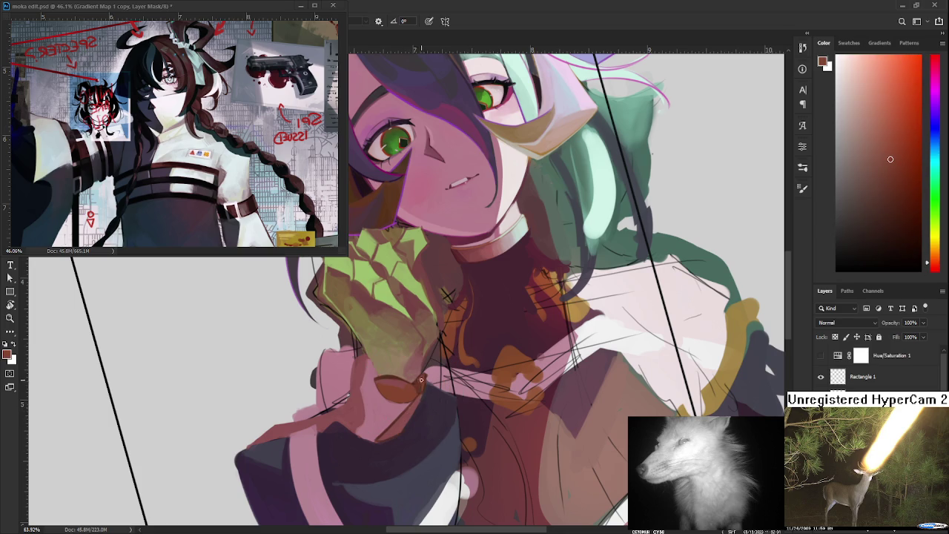
{"action": "left_click", "coordinate": [421, 394], "text": "alt"}
{"action": "left_click", "coordinate": [387, 434], "text": "alt"}
{"action": "left_click", "coordinate": [395, 417], "text": "alt"}
{"action": "left_click", "coordinate": [418, 386], "text": "alt"}
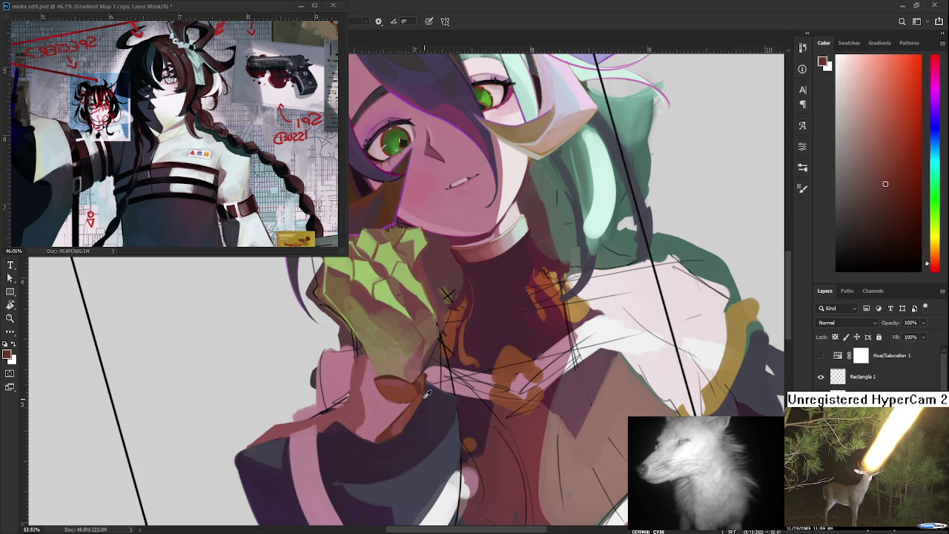
Settle on a dark red from near the sleeve as the painting colour
{"action": "left_click", "coordinate": [410, 391], "text": "alt"}
{"action": "left_click", "coordinate": [418, 379], "text": "alt"}
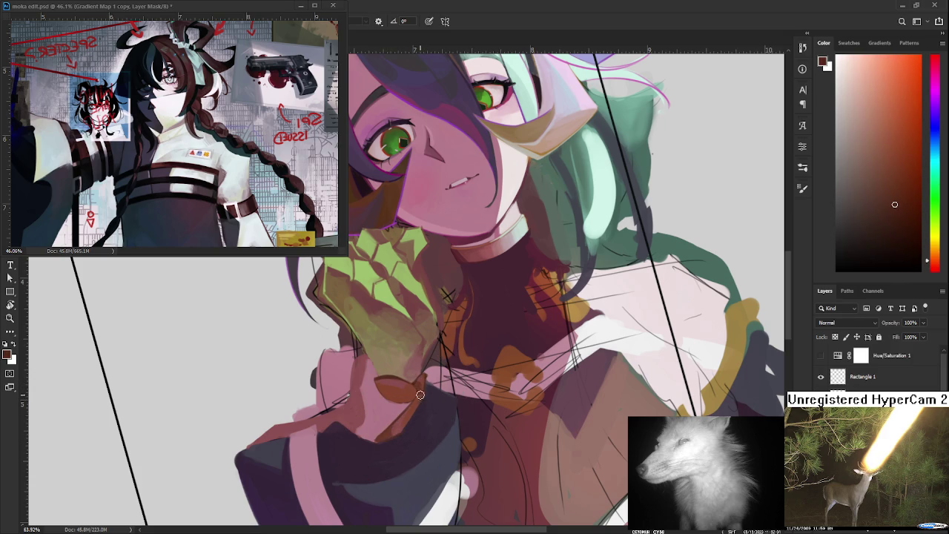
{"action": "left_click", "coordinate": [415, 404], "text": "alt"}
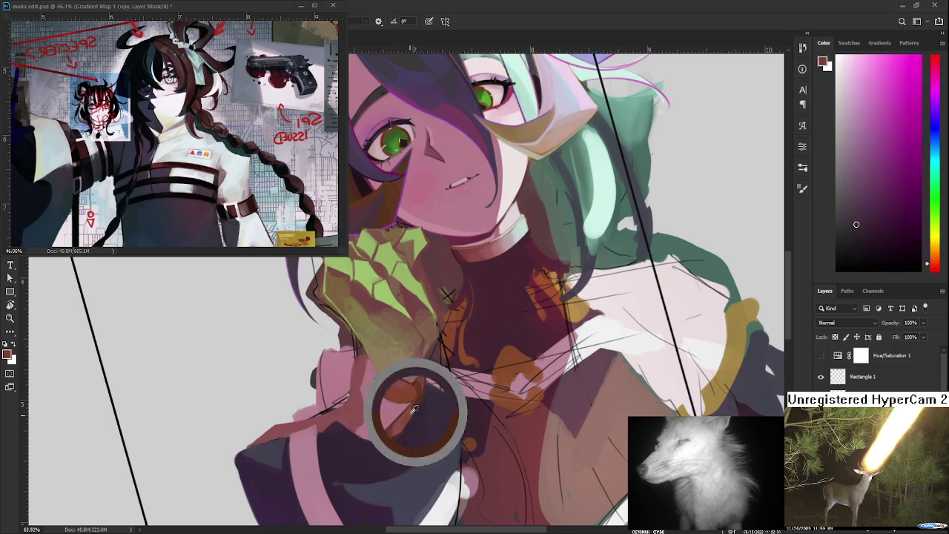
{"action": "left_click", "coordinate": [417, 403], "text": "alt"}
{"action": "left_click", "coordinate": [414, 407], "text": "alt"}
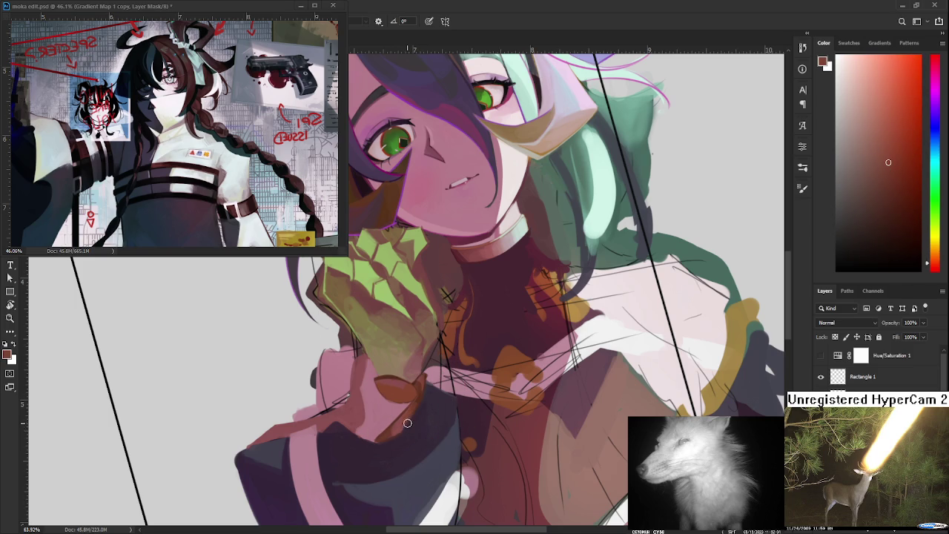
{"action": "left_click", "coordinate": [420, 393], "text": "alt"}
Zoom out and back in, sampling bright red, dark magenta and dark red tones
{"action": "scroll", "coordinate": [431, 400], "scroll_direction": "down", "scroll_amount": 5}
{"action": "scroll", "coordinate": [411, 409], "scroll_direction": "up", "scroll_amount": 3}
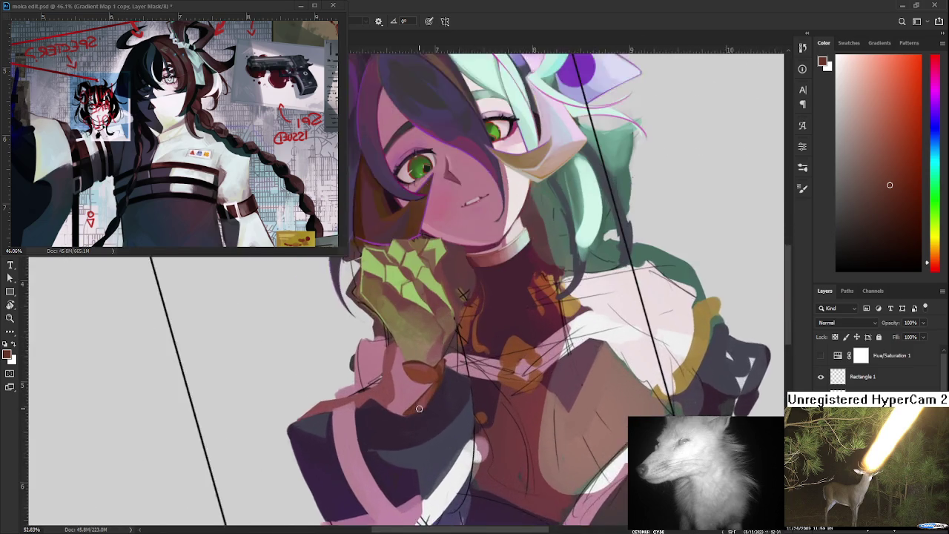
{"action": "scroll", "coordinate": [429, 403], "scroll_direction": "up", "scroll_amount": 2}
{"action": "scroll", "coordinate": [413, 426], "scroll_direction": "up", "scroll_amount": 1}
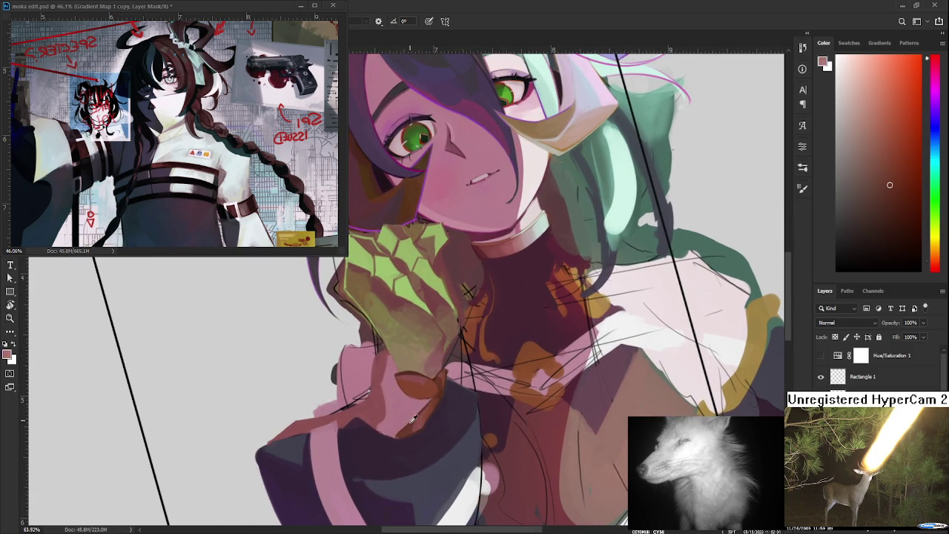
{"action": "left_click", "coordinate": [413, 432], "text": "alt"}
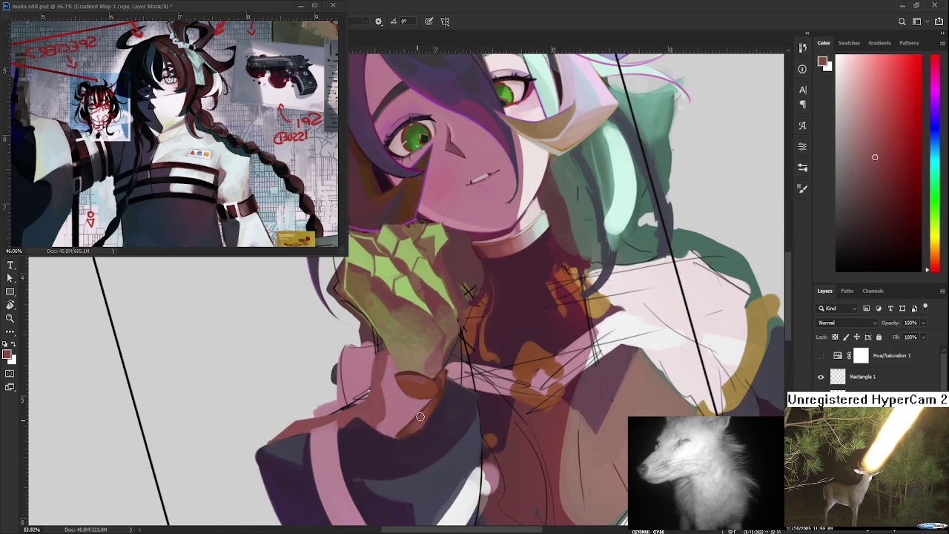
{"action": "left_click", "coordinate": [408, 431], "text": "alt"}
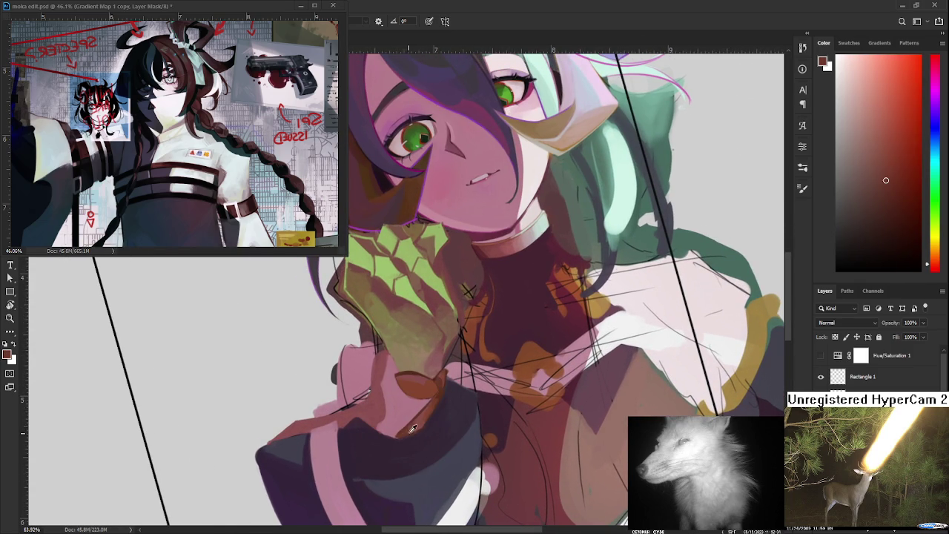
{"action": "left_click", "coordinate": [413, 434], "text": "alt"}
{"action": "left_click", "coordinate": [402, 433], "text": "alt"}
Sample pinkish mauve skin tones around the neck
{"action": "left_click", "coordinate": [400, 434], "text": "alt"}
{"action": "left_click", "coordinate": [401, 430], "text": "alt"}
{"action": "left_click", "coordinate": [399, 432], "text": "alt"}
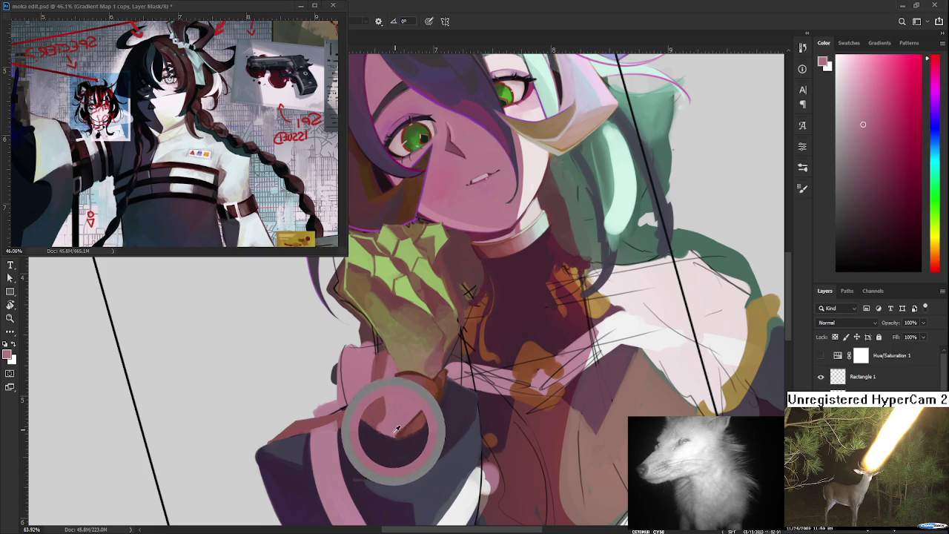
{"action": "left_click", "coordinate": [395, 431], "text": "alt"}
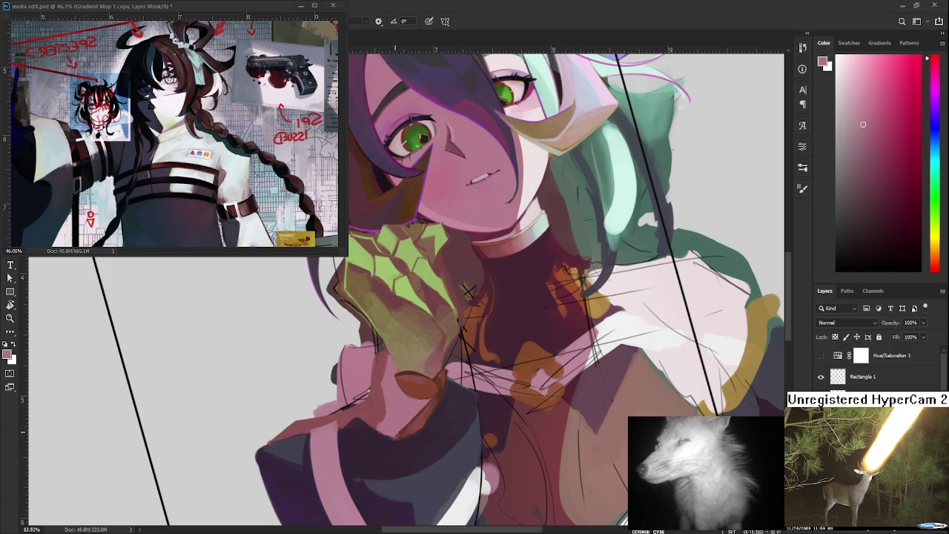
{"action": "left_click", "coordinate": [395, 432], "text": "alt"}
{"action": "left_click", "coordinate": [397, 429], "text": "alt"}
Compare pink and dark purple tones and settle on the pink skin tone
{"action": "left_click", "coordinate": [380, 435], "text": "alt"}
{"action": "left_click", "coordinate": [397, 441], "text": "alt"}
{"action": "left_click", "coordinate": [378, 437], "text": "alt"}
{"action": "left_click", "coordinate": [380, 425], "text": "alt"}
Paint the final pink over the chin, neck and green shading below the hand, then sample a dark brown-red
{"action": "left_click", "coordinate": [377, 386], "text": "alt"}
{"action": "left_click", "coordinate": [391, 382], "text": "alt"}
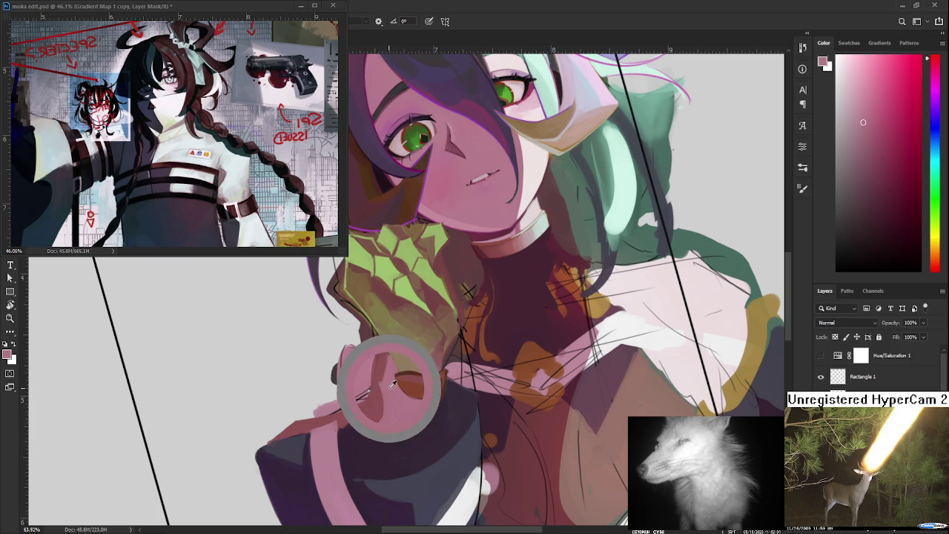
{"action": "left_click_drag", "start_coordinate": [354, 348], "coordinate": [385, 382]}
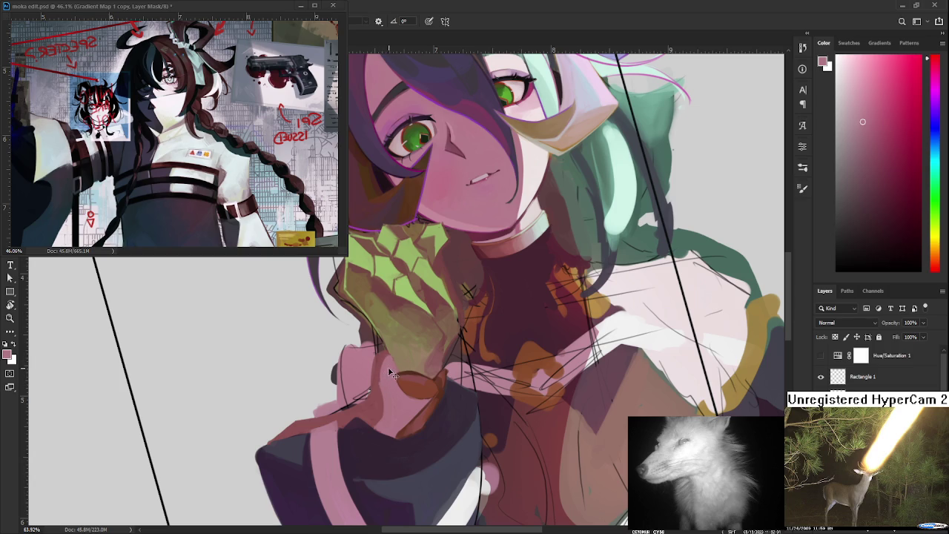
{"action": "left_click_drag", "start_coordinate": [388, 357], "coordinate": [381, 380]}
{"action": "left_click", "coordinate": [423, 382], "text": "alt"}
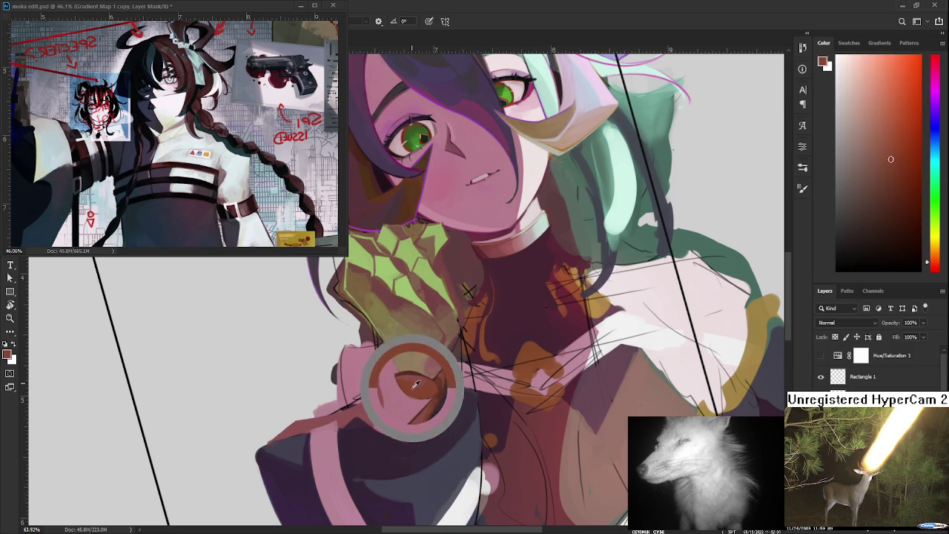
Paint thin reddish-brown strokes down the neck, sampling colours between them
{"action": "left_click_drag", "start_coordinate": [382, 381], "coordinate": [382, 417]}
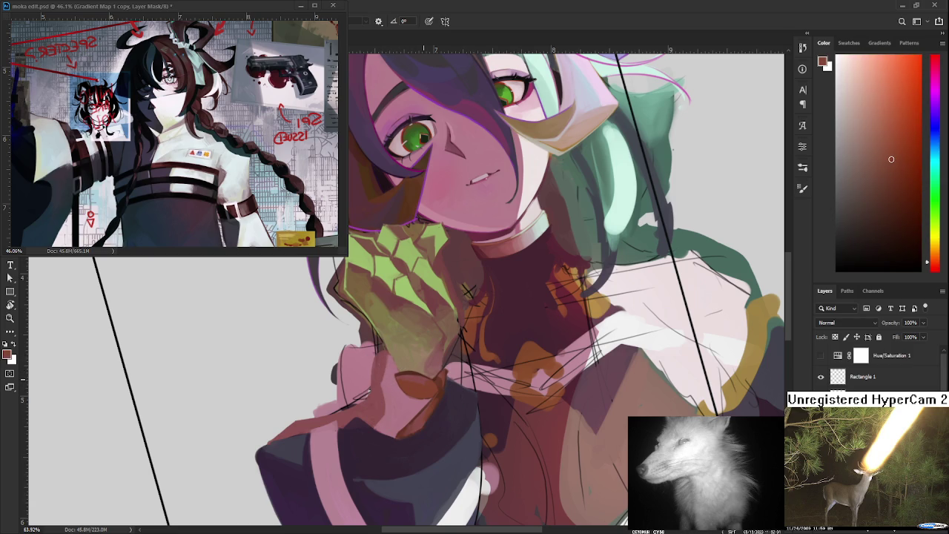
{"action": "left_click_drag", "start_coordinate": [448, 353], "coordinate": [423, 385]}
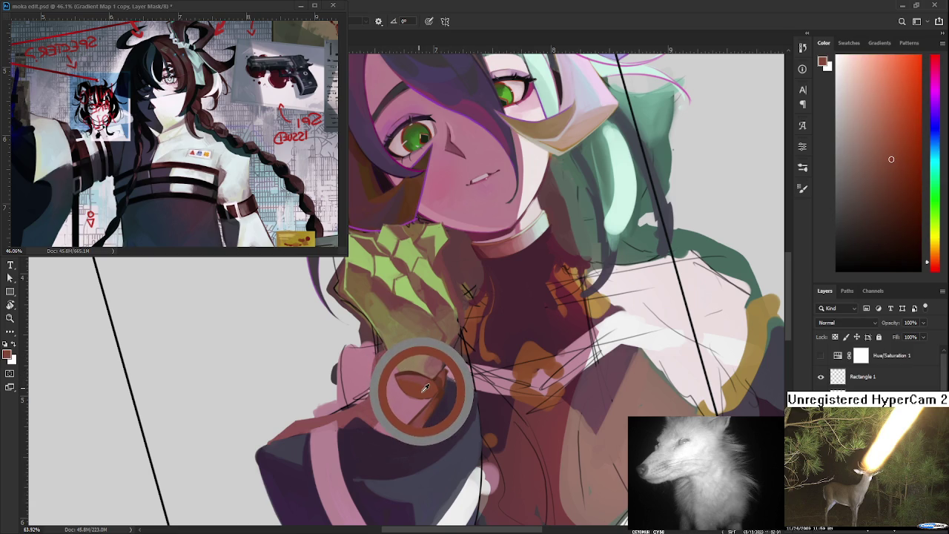
{"action": "left_click_drag", "start_coordinate": [423, 385], "coordinate": [389, 386]}
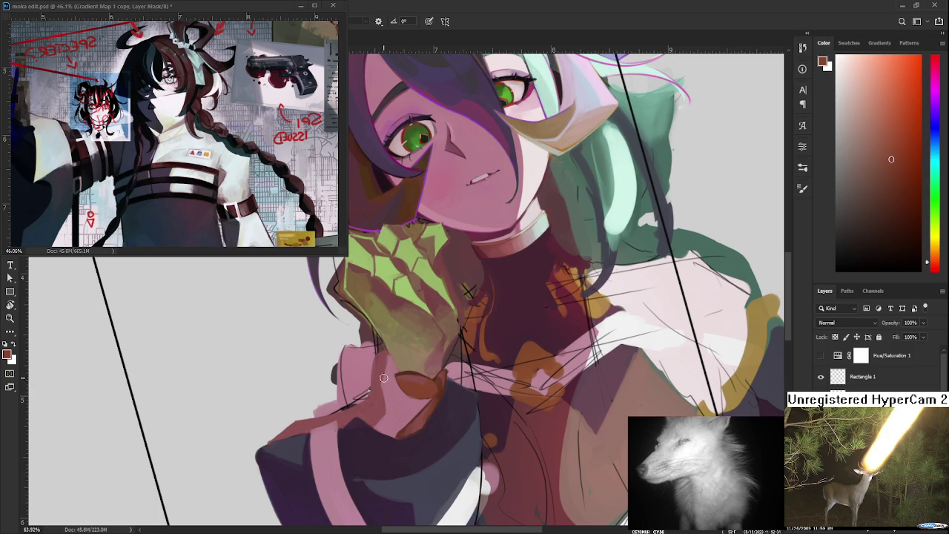
{"action": "left_click", "coordinate": [443, 384], "text": "alt"}
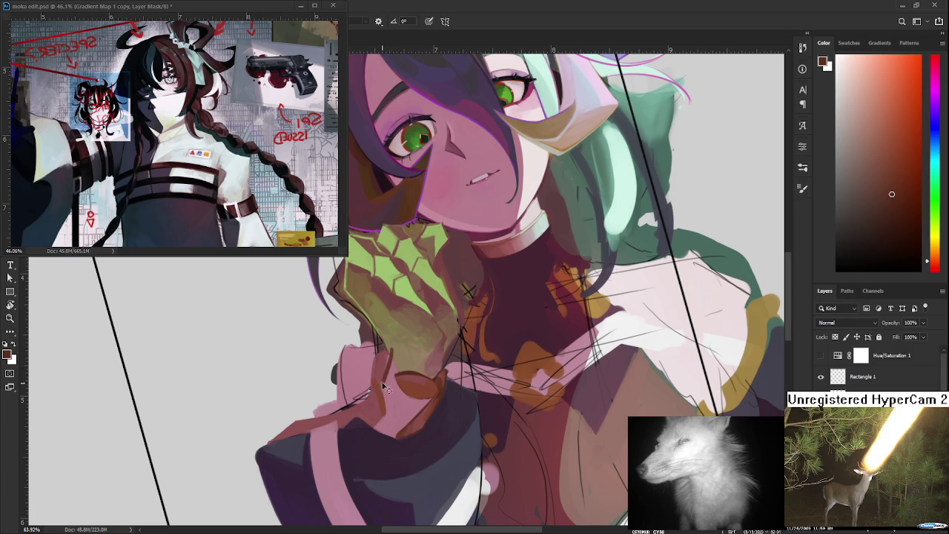
{"action": "left_click_drag", "start_coordinate": [376, 381], "coordinate": [380, 401]}
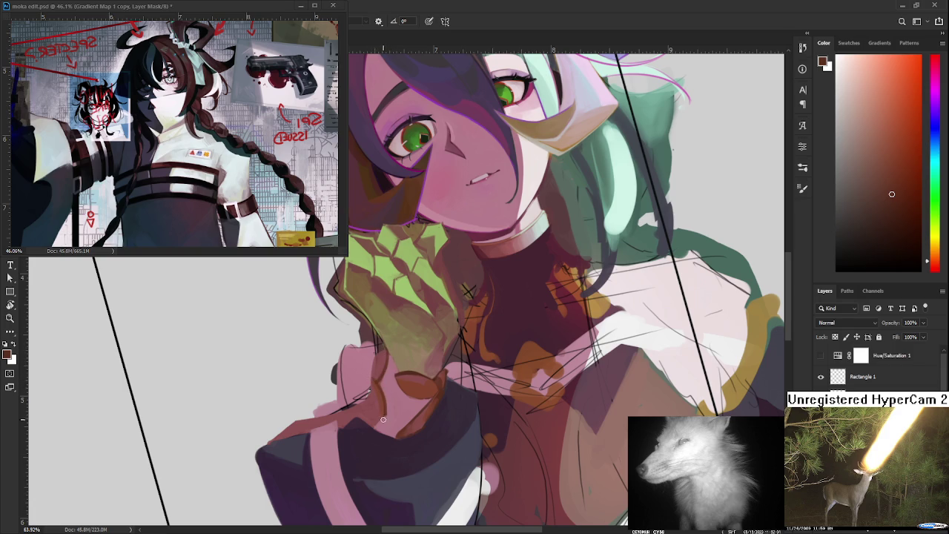
Sample colours near the neck and paint a dark brown stroke along it
{"action": "left_click", "coordinate": [382, 386], "text": "alt"}
{"action": "left_click", "coordinate": [385, 396], "text": "alt"}
{"action": "left_click", "coordinate": [383, 397], "text": "alt"}
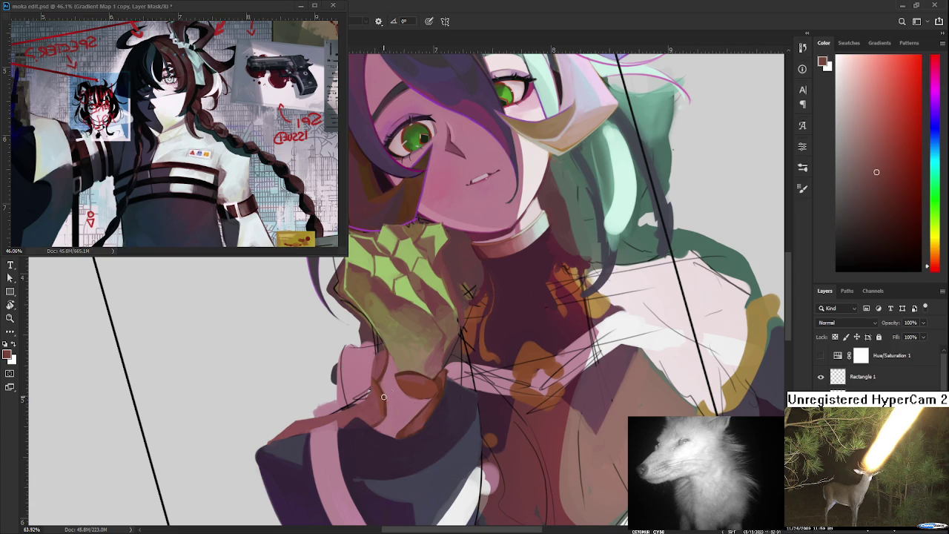
{"action": "left_click", "coordinate": [378, 415], "text": "alt"}
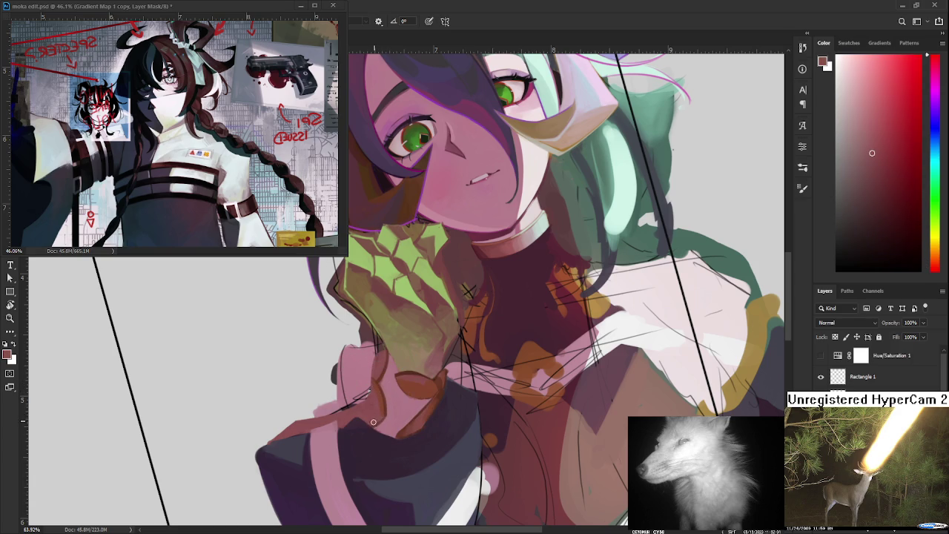
{"action": "mouse_move", "coordinate": [384, 400]}
{"action": "left_mouse_down"}
{"action": "mouse_move", "coordinate": [385, 410]}
{"action": "mouse_move", "coordinate": [387, 381]}
{"action": "mouse_move", "coordinate": [389, 407]}
{"action": "left_mouse_up"}
{"action": "left_click", "coordinate": [385, 383], "text": "alt"}
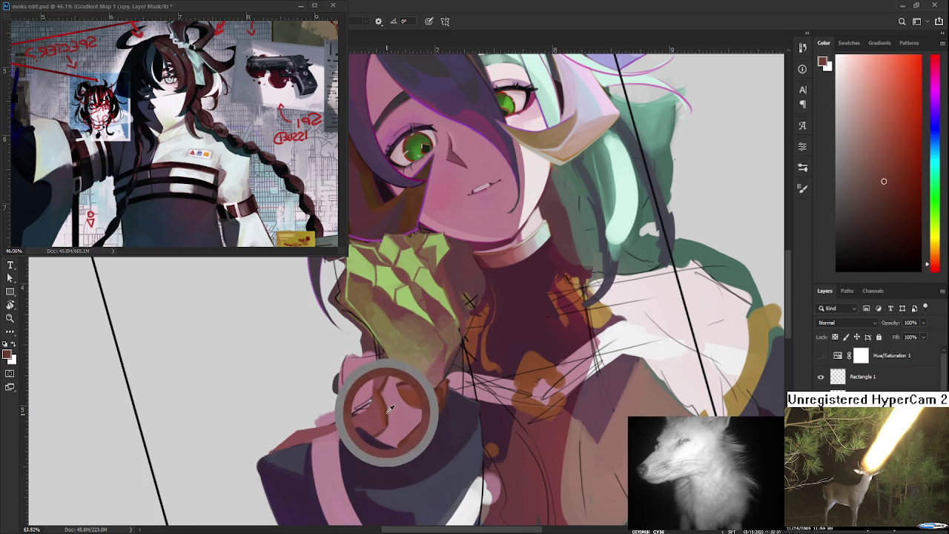
{"action": "mouse_move", "coordinate": [389, 408]}
{"action": "left_mouse_down", "text": "alt"}
{"action": "mouse_move", "coordinate": [387, 393]}
{"action": "mouse_move", "coordinate": [389, 418]}
{"action": "mouse_move", "coordinate": [391, 396]}
{"action": "mouse_move", "coordinate": [371, 415]}
{"action": "left_mouse_up", "text": "alt"}
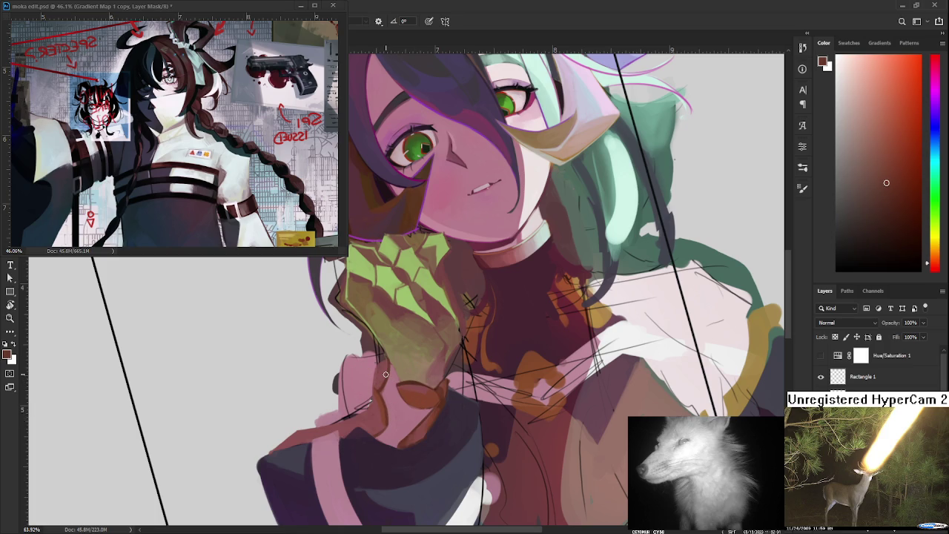
{"action": "left_click_drag", "start_coordinate": [393, 374], "coordinate": [403, 377], "text": "alt"}
{"action": "left_click_drag", "start_coordinate": [373, 387], "coordinate": [384, 427]}
Sample mauve, pink and reddish-brown tones from the neck skin
{"action": "left_click", "coordinate": [386, 362], "text": "alt"}
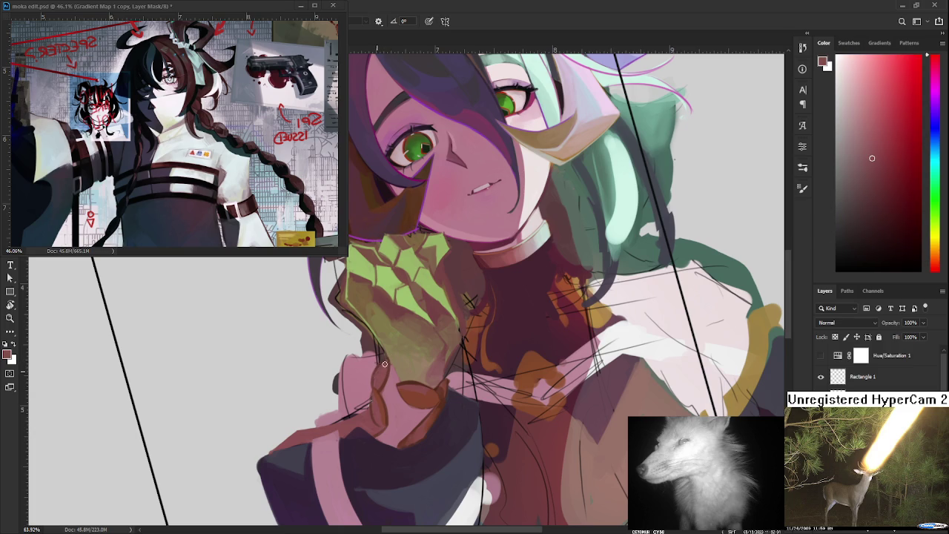
{"action": "left_click", "coordinate": [382, 401], "text": "alt"}
{"action": "left_click", "coordinate": [375, 412], "text": "alt"}
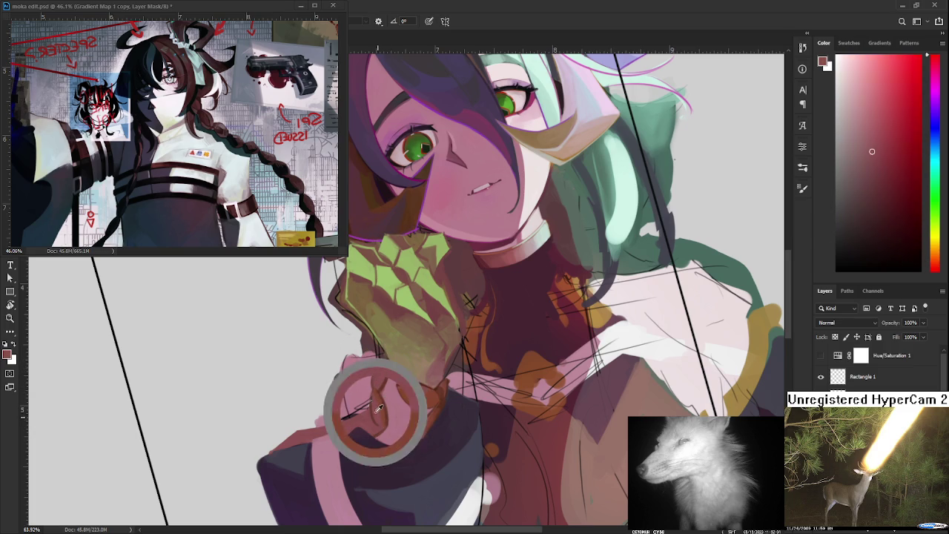
{"action": "left_click", "coordinate": [384, 413], "text": "alt"}
{"action": "left_click", "coordinate": [380, 415], "text": "alt"}
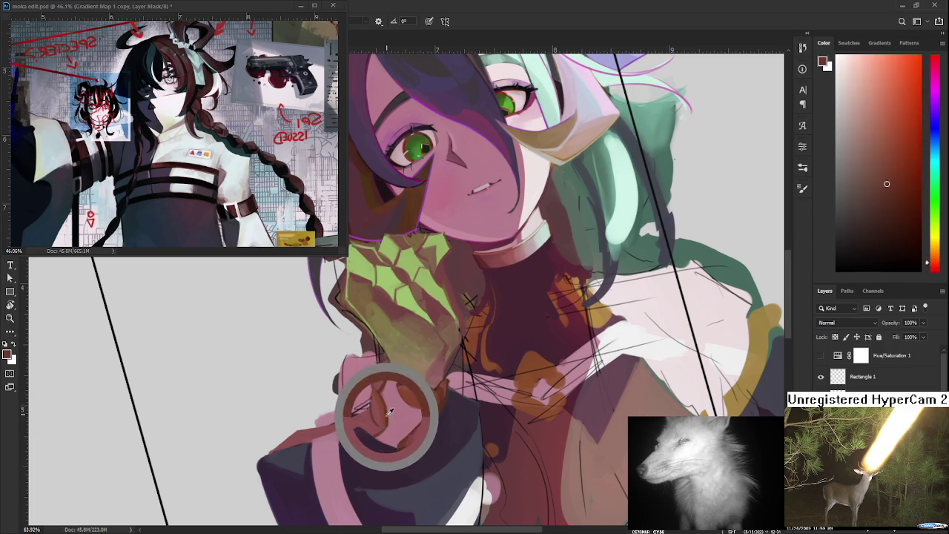
{"action": "left_click", "coordinate": [378, 401], "text": "alt"}
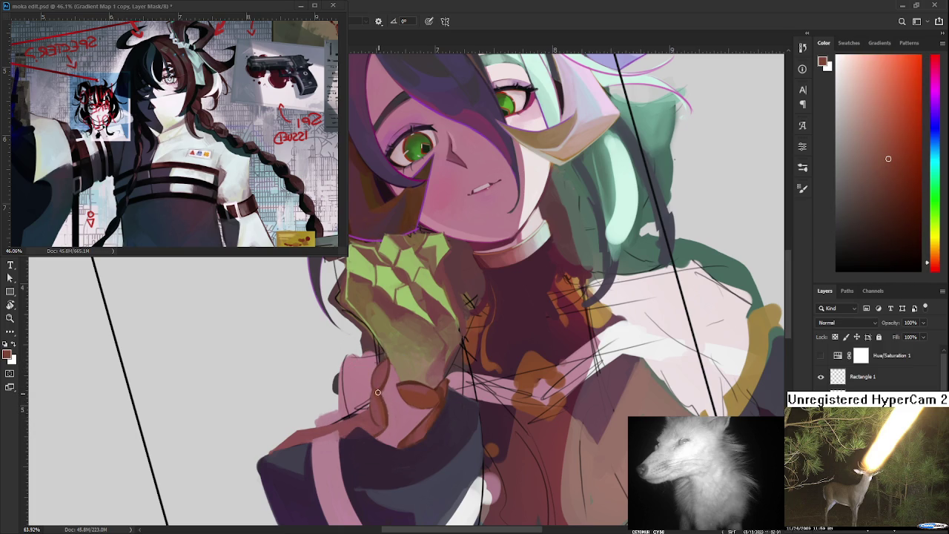
{"action": "left_click", "coordinate": [374, 413], "text": "alt"}
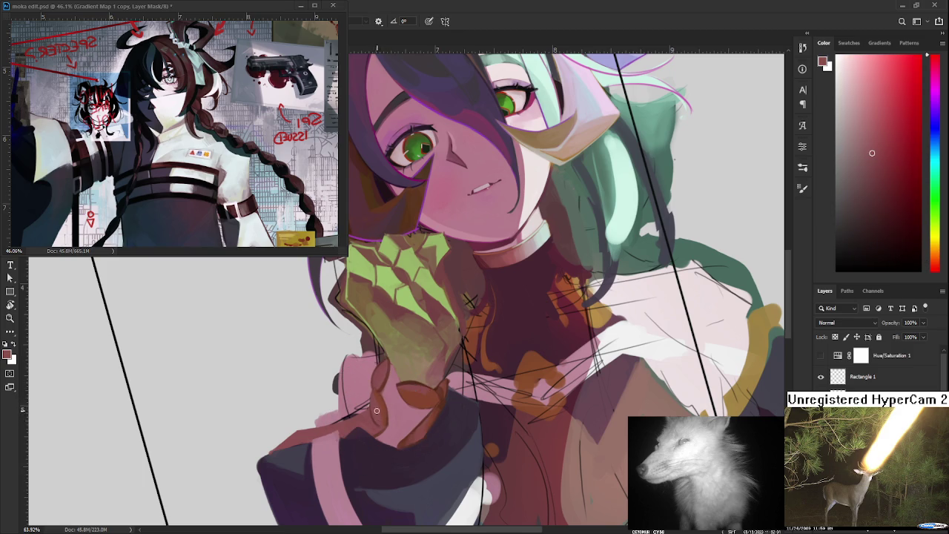
{"action": "left_click", "coordinate": [386, 382], "text": "alt"}
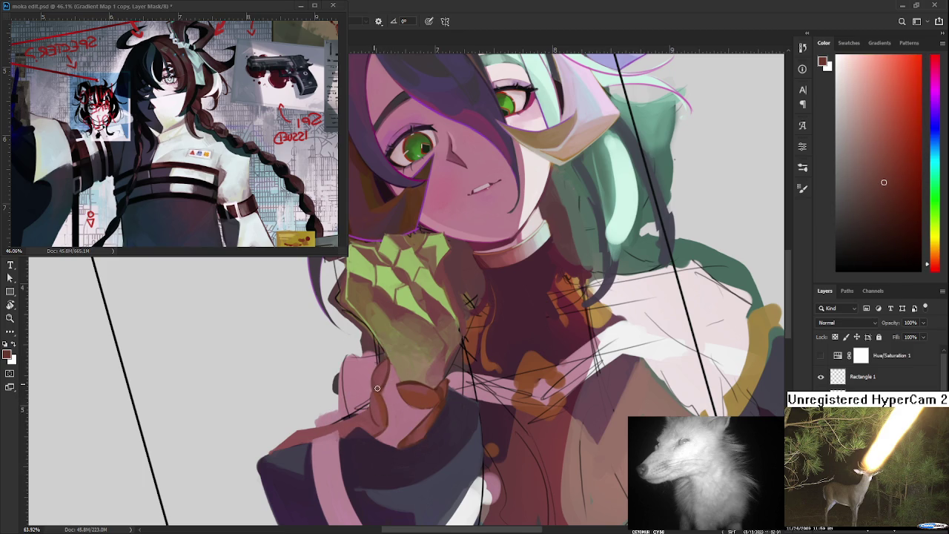
{"action": "left_click", "coordinate": [379, 382], "text": "alt"}
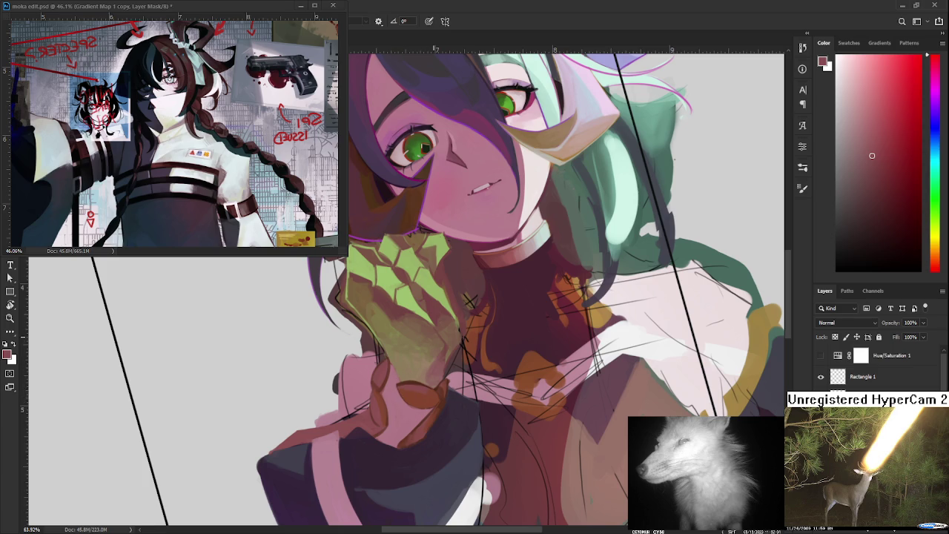
Tilt the canvas view about 45 degrees and sample an orange-brown from the braids
{"action": "scroll", "coordinate": [520, 222], "scroll_direction": "down", "scroll_amount": 2}
{"action": "scroll", "coordinate": [481, 264], "scroll_direction": "down", "scroll_amount": 2}
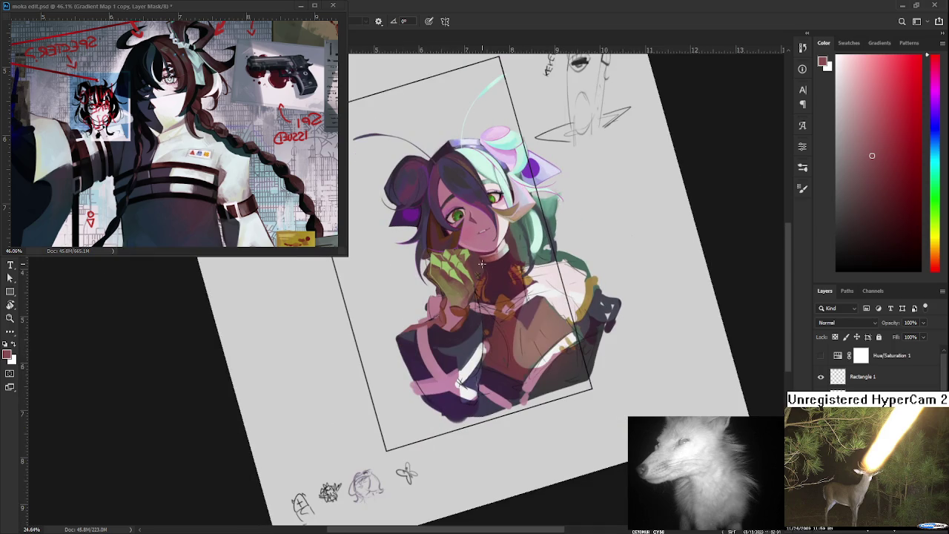
{"action": "scroll", "coordinate": [449, 289], "scroll_direction": "up", "scroll_amount": 1}
{"action": "scroll", "coordinate": [448, 302], "scroll_direction": "up", "scroll_amount": 1}
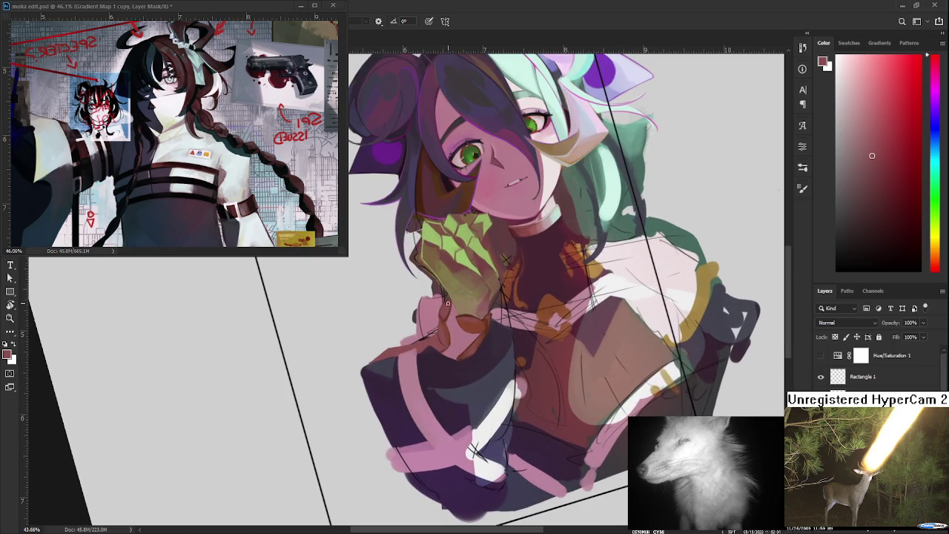
{"action": "key", "text": "r"}
{"action": "left_click_drag", "start_coordinate": [443, 304], "coordinate": [444, 296]}
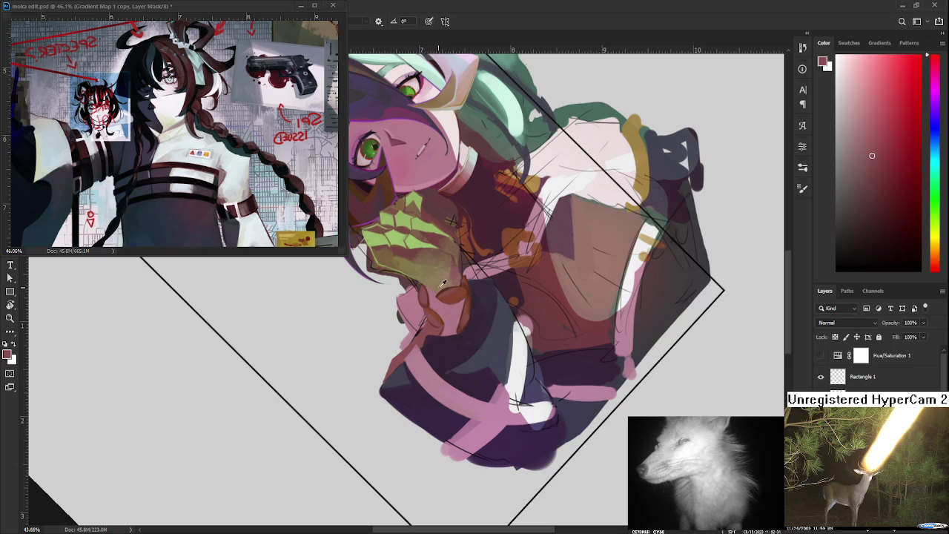
{"action": "left_click", "coordinate": [448, 289], "text": "alt"}
{"action": "mouse_move", "coordinate": [445, 288]}
{"action": "left_mouse_down"}
{"action": "mouse_move", "coordinate": [454, 276]}
{"action": "mouse_move", "coordinate": [431, 307]}
{"action": "left_mouse_up"}
Zoom in on the clothing and resample its brown colour
{"action": "scroll", "coordinate": [422, 319], "scroll_direction": "up", "scroll_amount": 2}
{"action": "scroll", "coordinate": [422, 318], "scroll_direction": "up", "scroll_amount": 2}
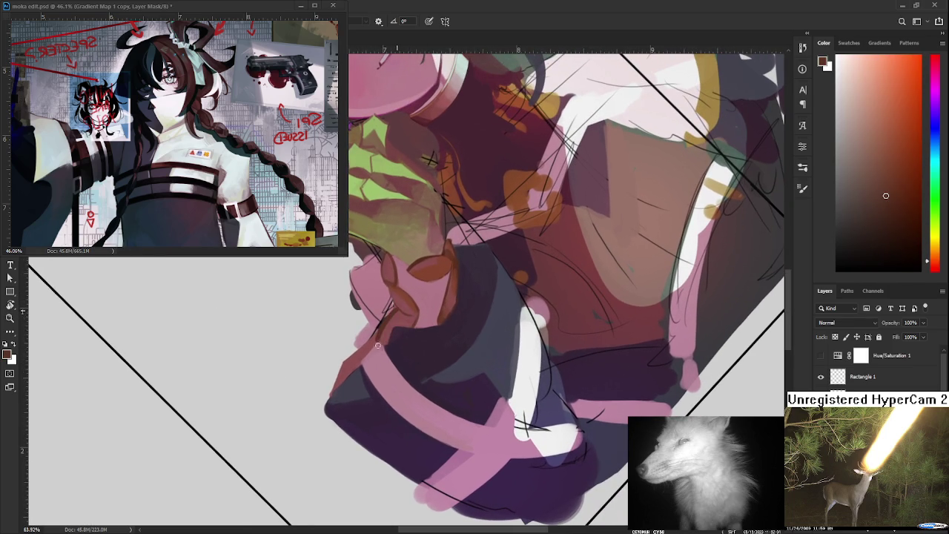
{"action": "left_click", "coordinate": [422, 250], "text": "alt"}
{"action": "scroll", "coordinate": [433, 301], "scroll_direction": "down", "scroll_amount": 3}
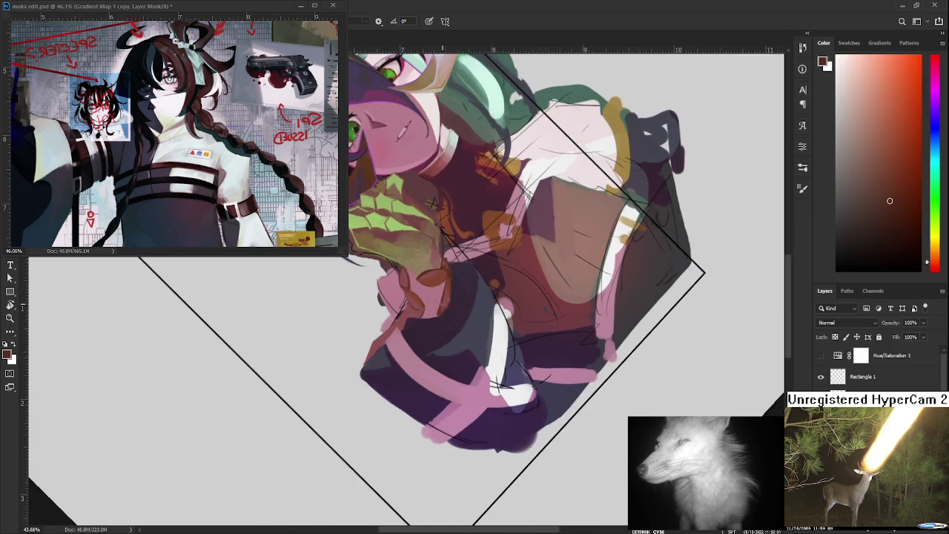
{"action": "scroll", "coordinate": [448, 306], "scroll_direction": "down", "scroll_amount": 1}
{"action": "scroll", "coordinate": [449, 306], "scroll_direction": "up", "scroll_amount": 1}
{"action": "scroll", "coordinate": [449, 306], "scroll_direction": "up", "scroll_amount": 1}
{"action": "scroll", "coordinate": [449, 304], "scroll_direction": "up", "scroll_amount": 1}
{"action": "scroll", "coordinate": [450, 302], "scroll_direction": "up", "scroll_amount": 1}
{"action": "key", "text": "r"}
{"action": "mouse_move", "coordinate": [449, 302]}
{"action": "left_mouse_down"}
{"action": "mouse_move", "coordinate": [387, 381]}
{"action": "mouse_move", "coordinate": [388, 361]}
{"action": "left_mouse_up"}
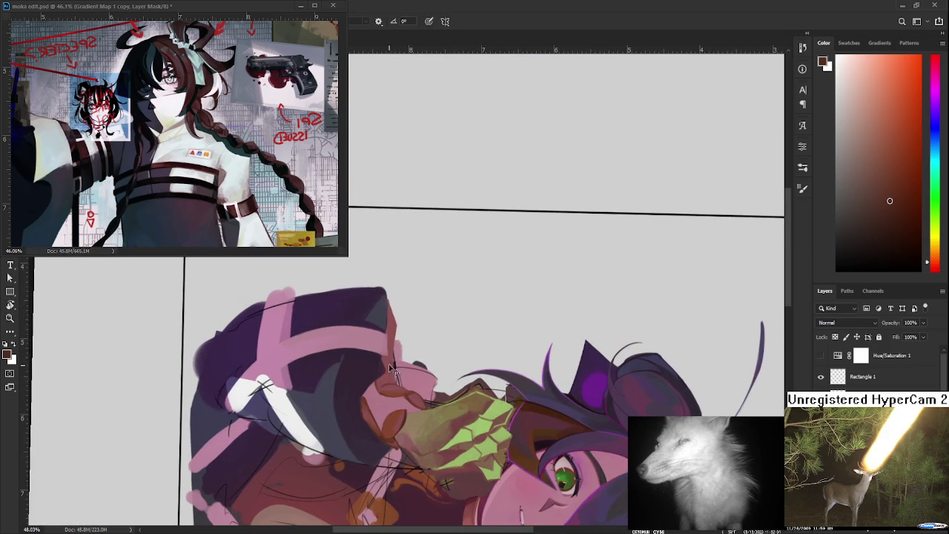
{"action": "left_click", "coordinate": [387, 361], "text": "alt"}
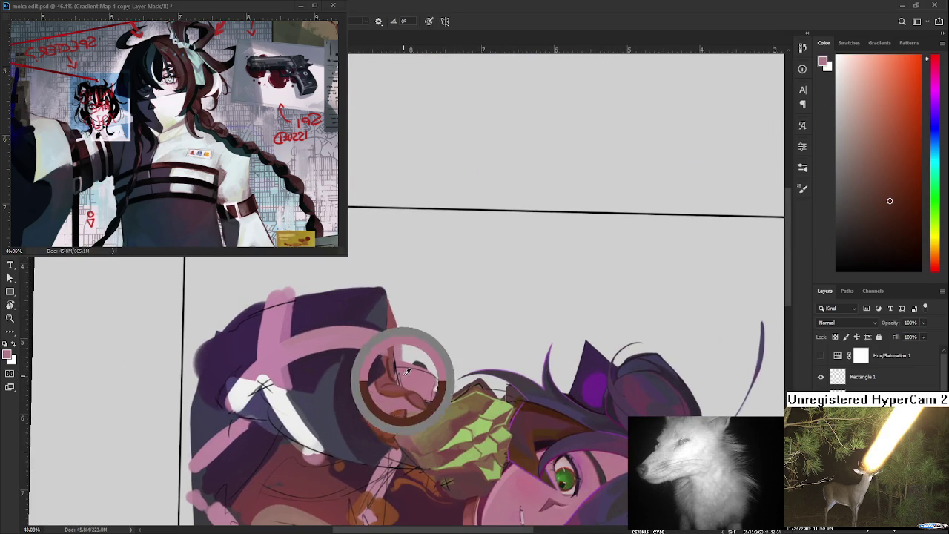
{"action": "left_click", "coordinate": [396, 352], "text": "alt"}
{"action": "left_click_drag", "start_coordinate": [406, 376], "coordinate": [376, 392]}
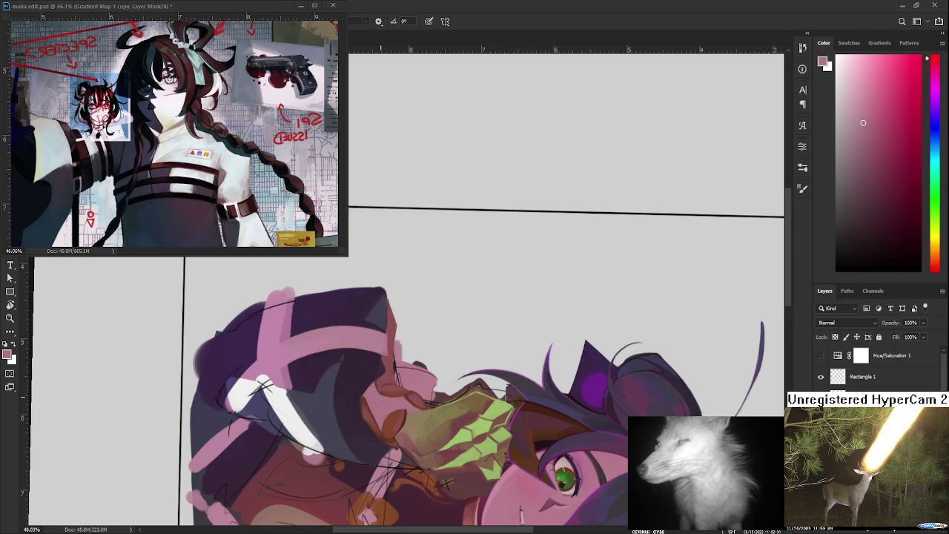
{"action": "left_click", "coordinate": [376, 394]}
{"action": "mouse_move", "coordinate": [385, 394]}
{"action": "left_mouse_down"}
{"action": "mouse_move", "coordinate": [367, 395]}
{"action": "mouse_move", "coordinate": [375, 403]}
{"action": "left_mouse_up"}
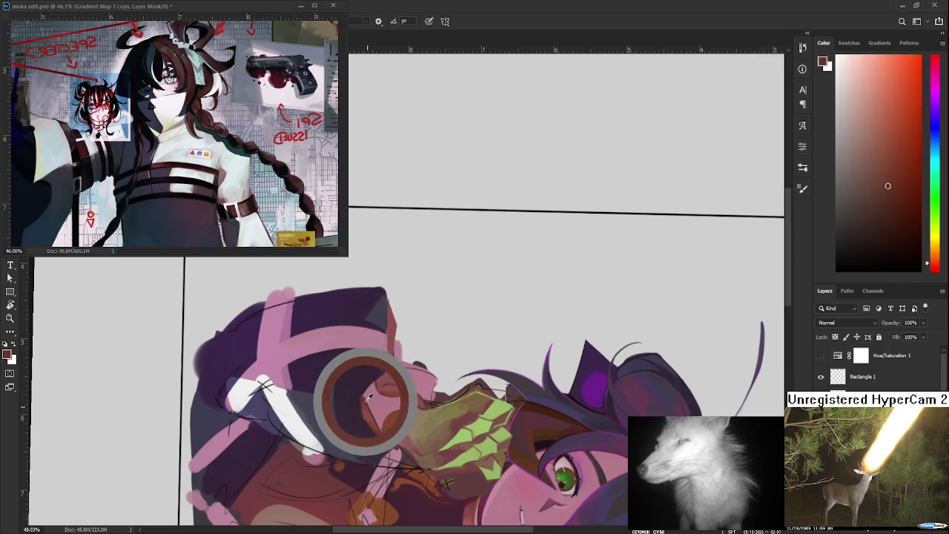
{"action": "left_click_drag", "start_coordinate": [375, 403], "coordinate": [365, 400]}
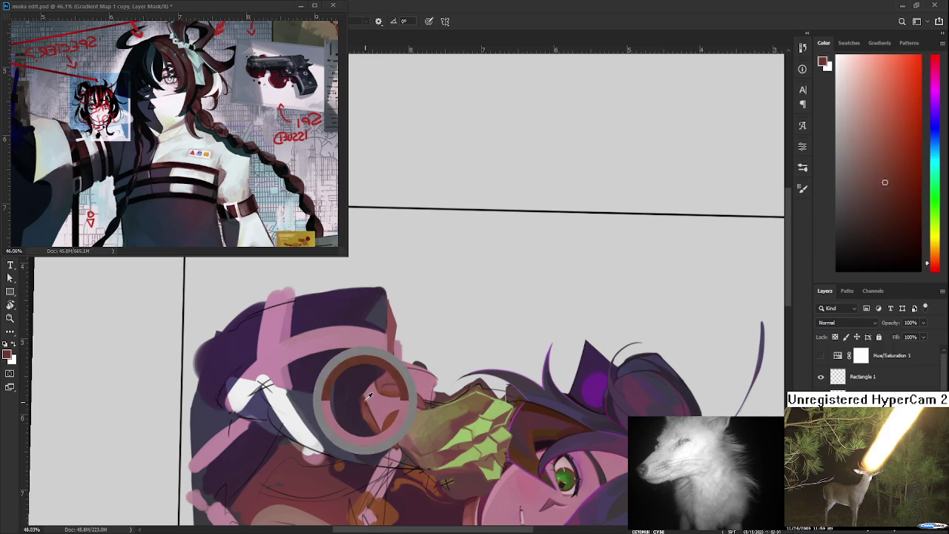
{"action": "left_click", "coordinate": [365, 398], "text": "alt"}
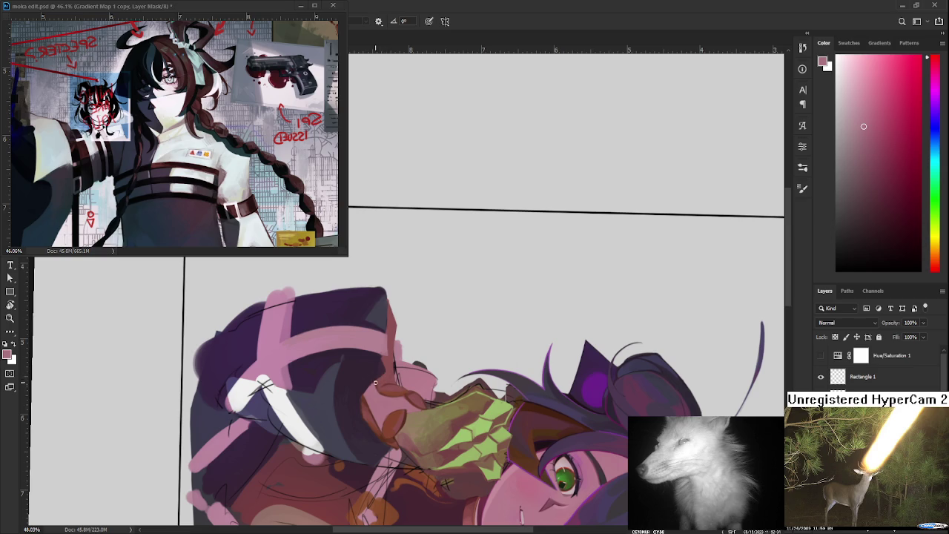
{"action": "left_click", "coordinate": [361, 394], "text": "alt"}
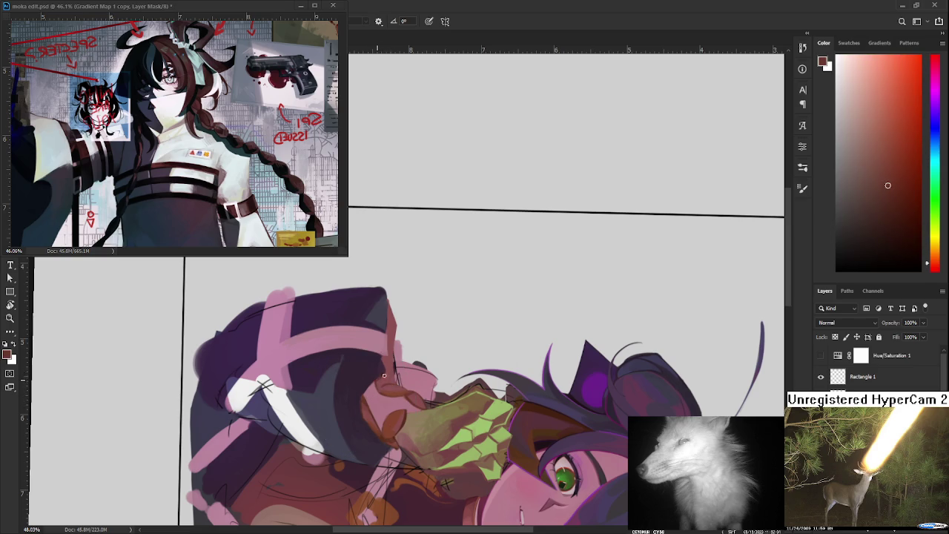
{"action": "key", "text": "r"}
{"action": "left_click_drag", "start_coordinate": [367, 415], "coordinate": [413, 361]}
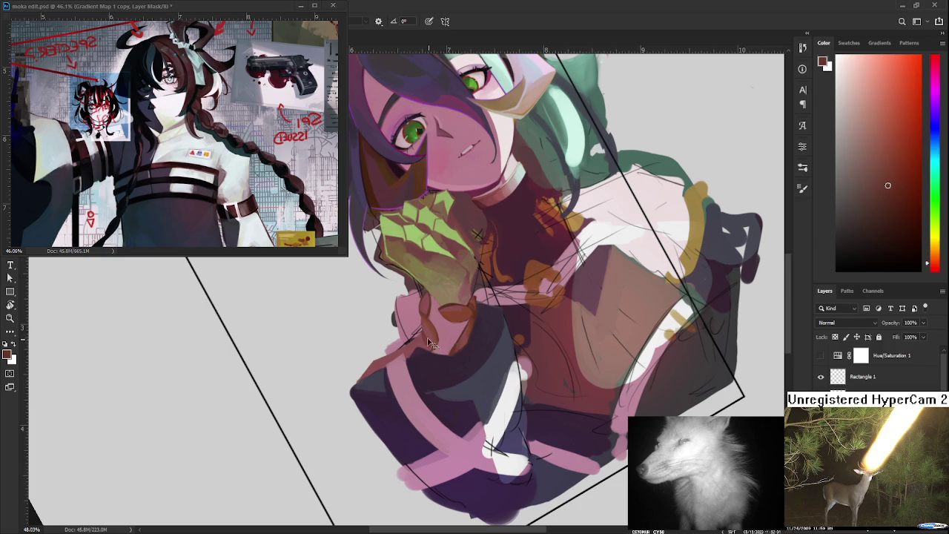
Sample pink from the sleeve and dark red from the braid near the cuff
{"action": "left_click", "coordinate": [430, 336], "text": "alt"}
{"action": "left_click", "coordinate": [431, 347], "text": "alt"}
{"action": "left_click", "coordinate": [432, 346], "text": "alt"}
{"action": "left_click", "coordinate": [431, 338], "text": "alt"}
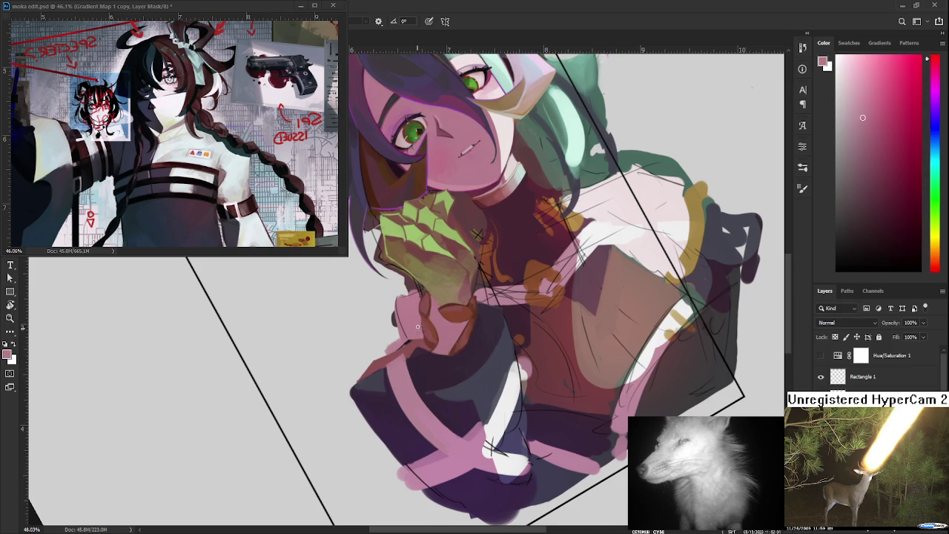
{"action": "left_click", "coordinate": [419, 324], "text": "alt"}
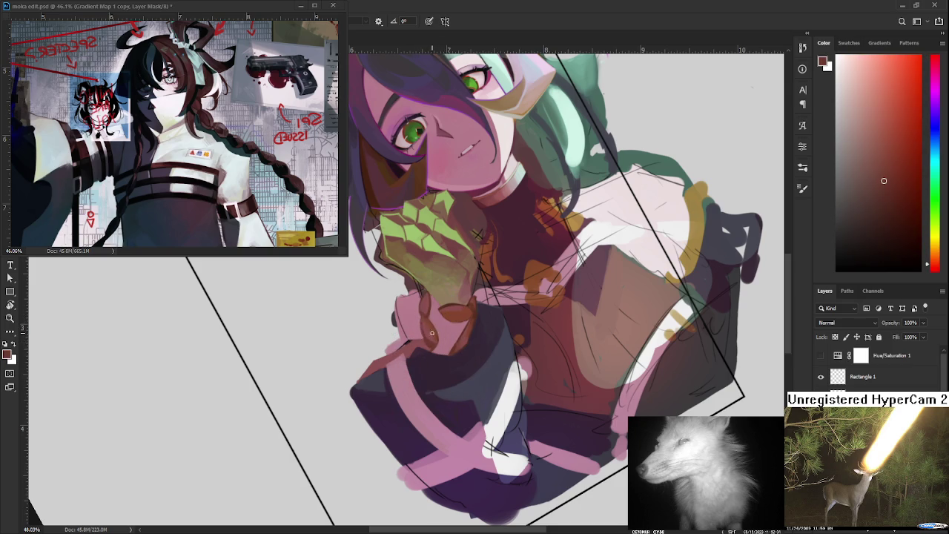
{"action": "left_click", "coordinate": [421, 328], "text": "alt"}
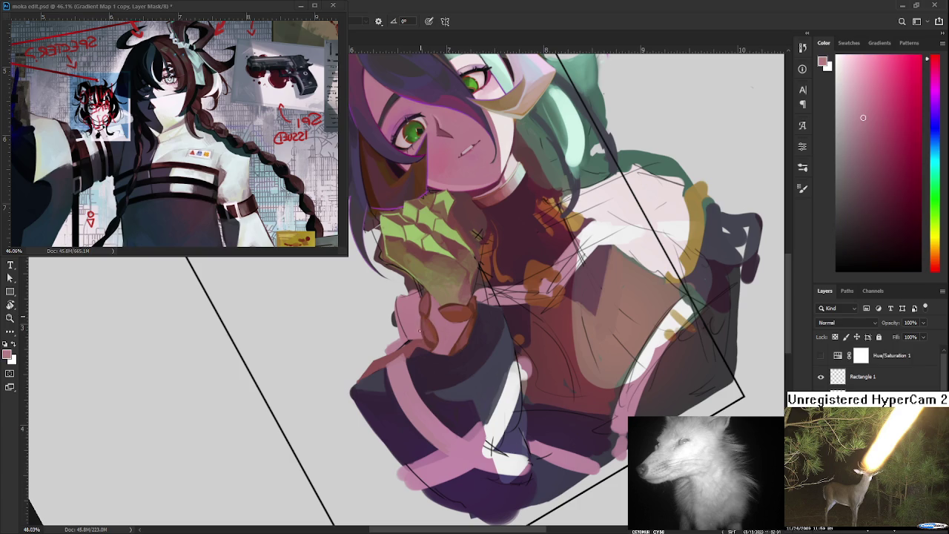
Zoom in on the sleeve cuff and sample its dusty red and dark purple
{"action": "left_click_drag", "start_coordinate": [421, 328], "coordinate": [431, 337]}
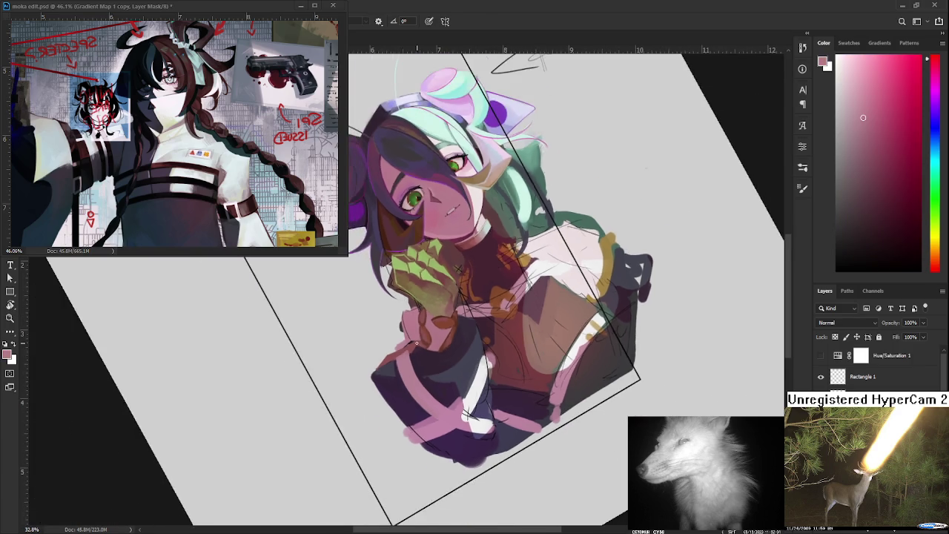
{"action": "scroll", "coordinate": [431, 338], "scroll_direction": "up", "scroll_amount": 2}
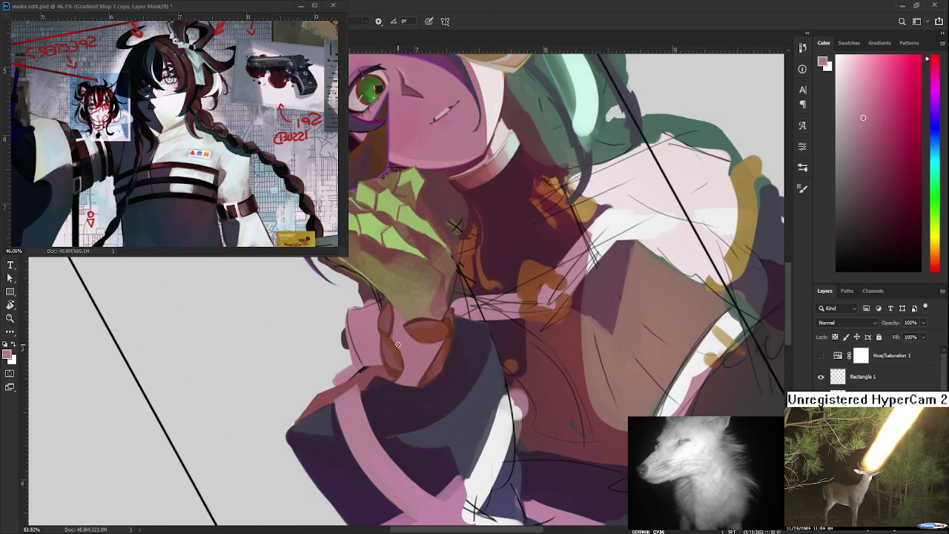
{"action": "mouse_move", "coordinate": [456, 226]}
{"action": "left_mouse_down"}
{"action": "mouse_move", "coordinate": [446, 318]}
{"action": "mouse_move", "coordinate": [377, 364]}
{"action": "left_mouse_up"}
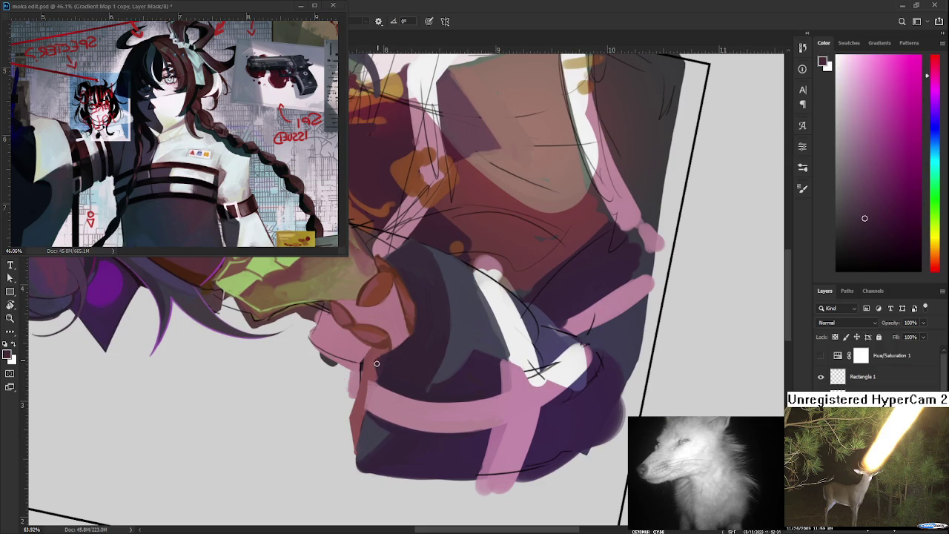
{"action": "left_click", "coordinate": [374, 359], "text": "alt"}
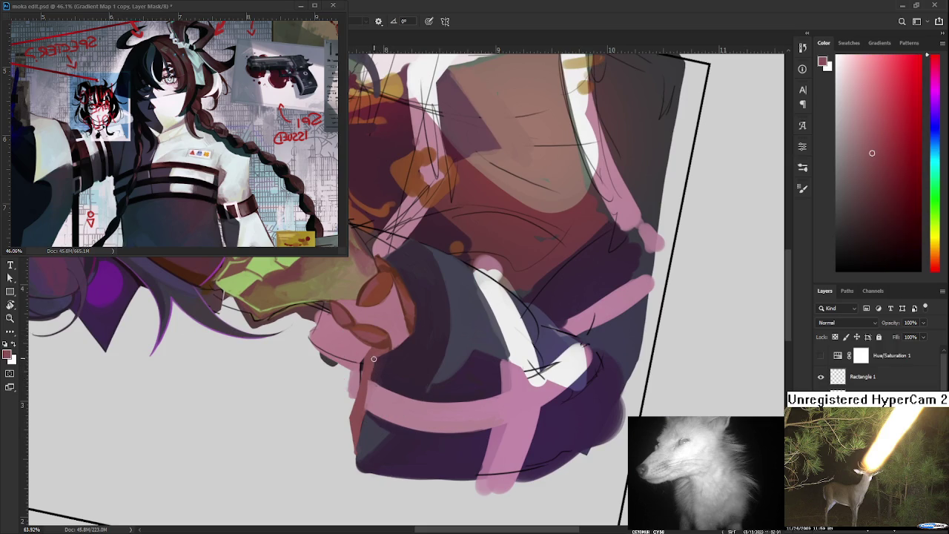
{"action": "left_click", "coordinate": [373, 372], "text": "alt"}
{"action": "left_click", "coordinate": [378, 360], "text": "alt"}
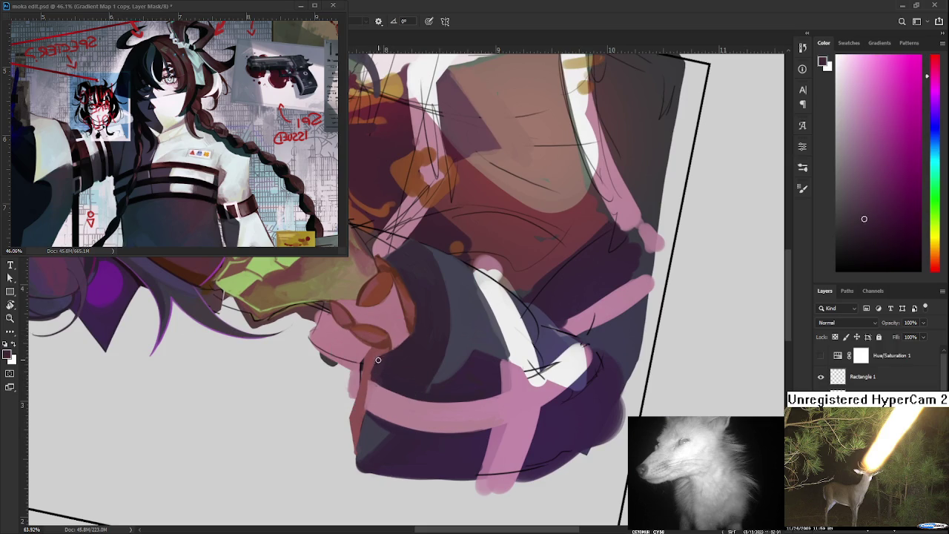
{"action": "left_click", "coordinate": [375, 362], "text": "alt"}
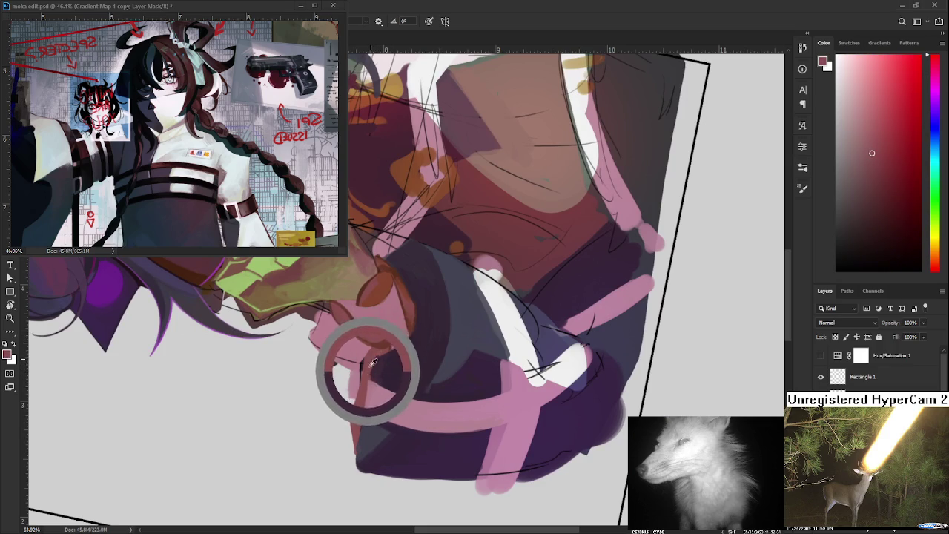
{"action": "left_click_drag", "start_coordinate": [374, 361], "coordinate": [369, 373]}
Alternate dark magenta and braid red along the cuff shadow, then view the whole portrait
{"action": "left_click", "coordinate": [376, 367], "text": "alt"}
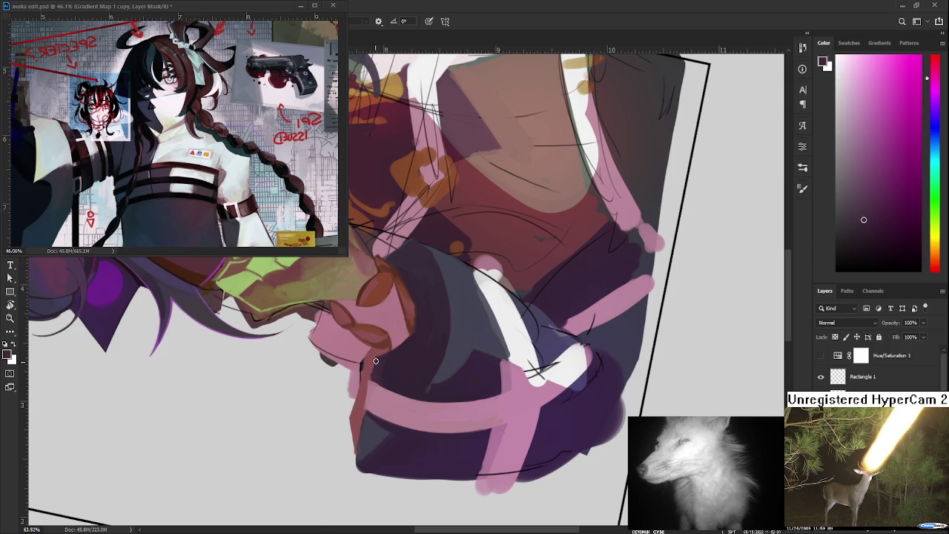
{"action": "left_click", "coordinate": [375, 373], "text": "alt"}
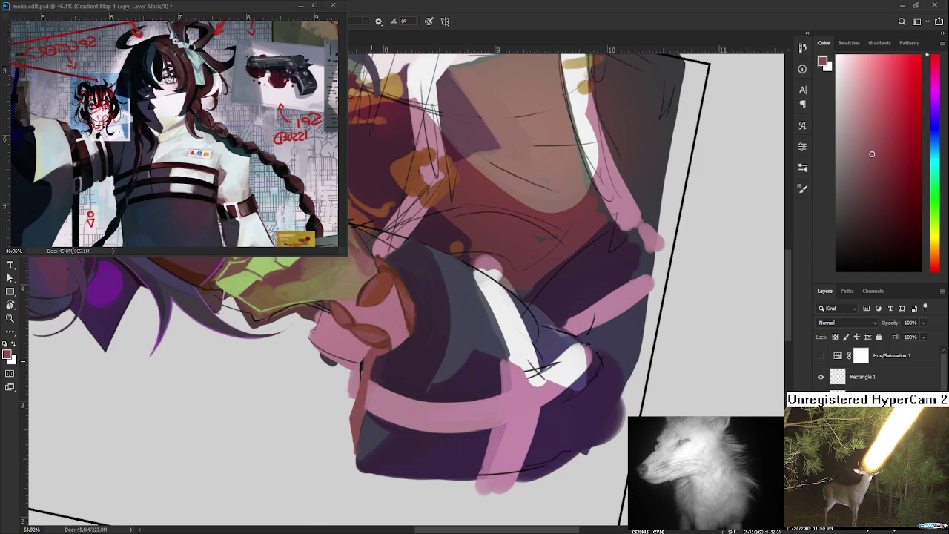
{"action": "left_click", "coordinate": [376, 360], "text": "alt"}
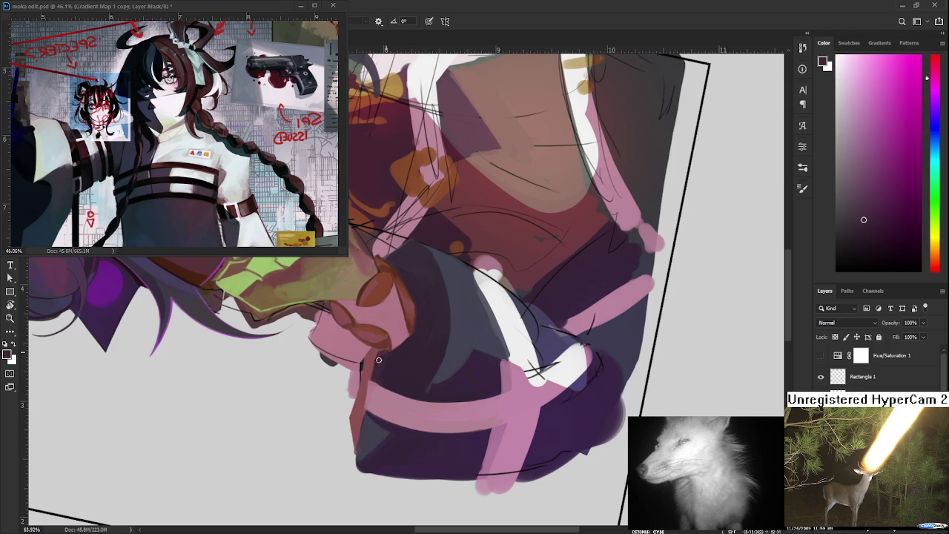
{"action": "left_click", "coordinate": [371, 350], "text": "alt"}
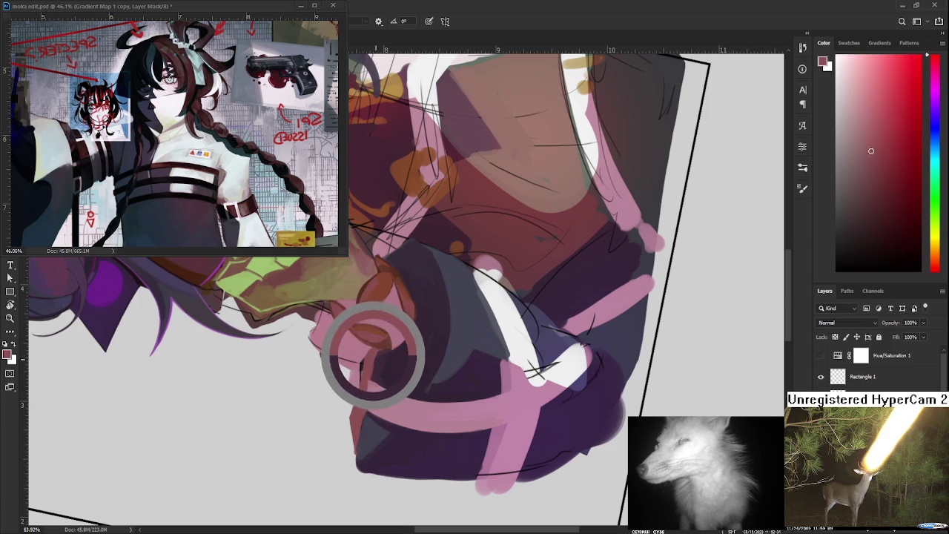
{"action": "left_click", "coordinate": [383, 358], "text": "alt"}
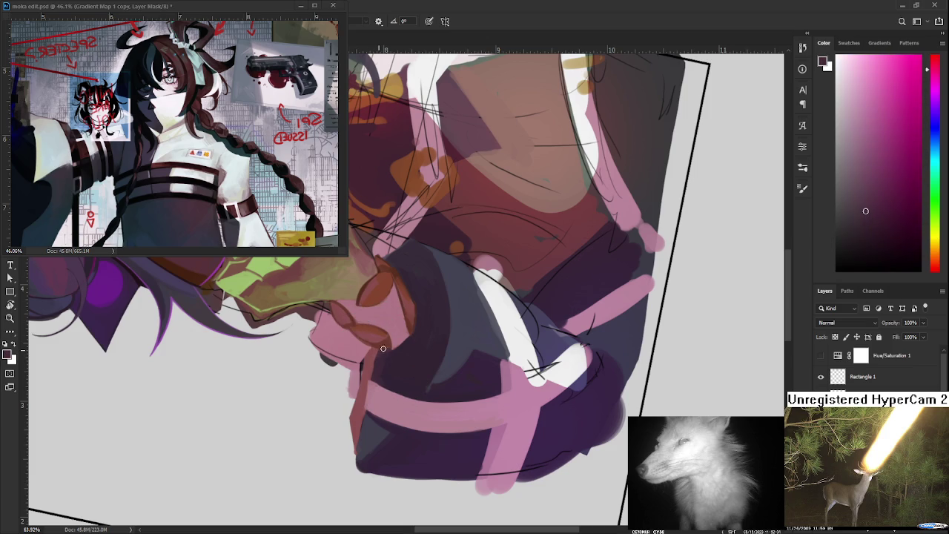
{"action": "left_click", "coordinate": [398, 343], "text": "alt"}
{"action": "mouse_move", "coordinate": [416, 333]}
{"action": "left_mouse_down"}
{"action": "mouse_move", "coordinate": [428, 212]}
{"action": "mouse_move", "coordinate": [455, 290]}
{"action": "mouse_move", "coordinate": [362, 343]}
{"action": "left_mouse_up"}
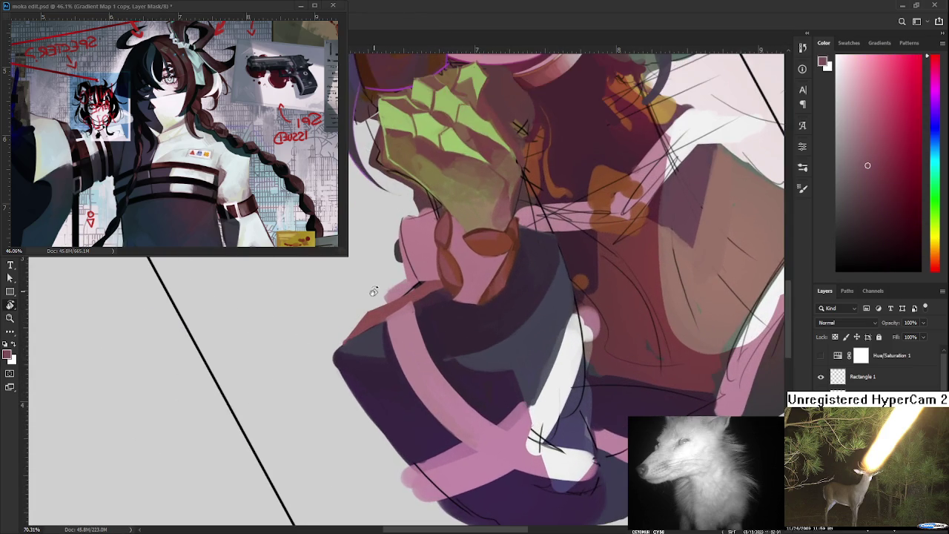
Extend the brown braid loop with a darker reddish-brown stroke
{"action": "left_click", "coordinate": [362, 343], "text": "alt"}
{"action": "left_click", "coordinate": [458, 272], "text": "alt"}
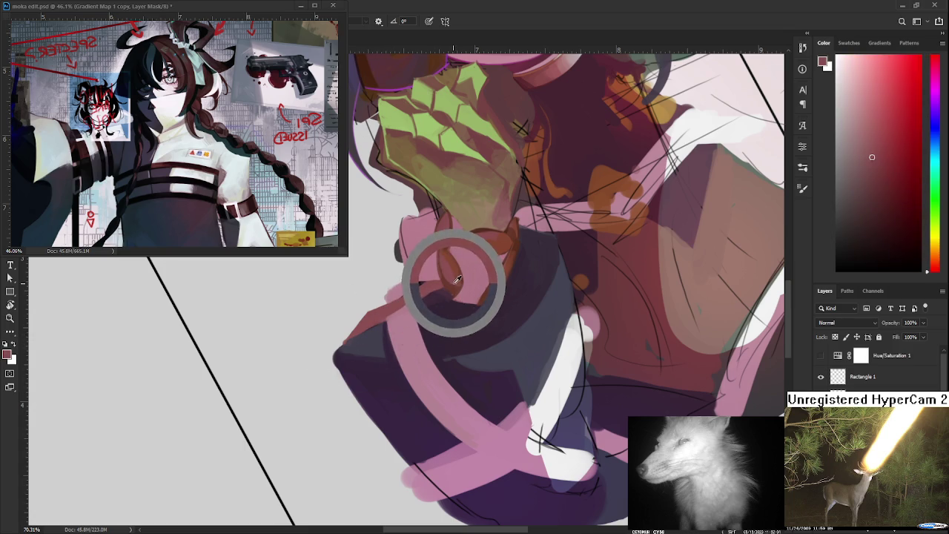
{"action": "left_click_drag", "start_coordinate": [460, 271], "coordinate": [455, 283]}
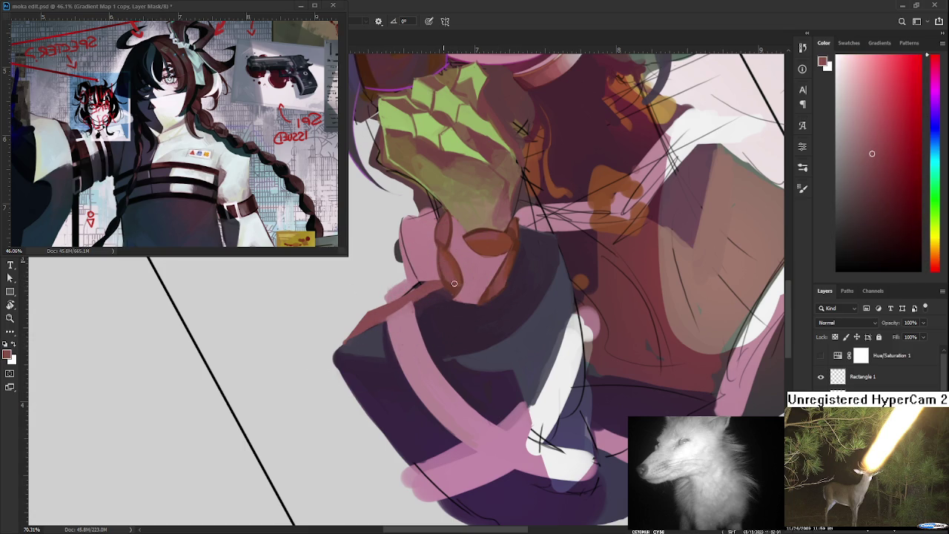
{"action": "left_click_drag", "start_coordinate": [451, 287], "coordinate": [459, 286]}
Centre the sleeve and resample the band's pink and the braid's dark reddish brown
{"action": "scroll", "coordinate": [561, 285], "scroll_direction": "down", "scroll_amount": 5}
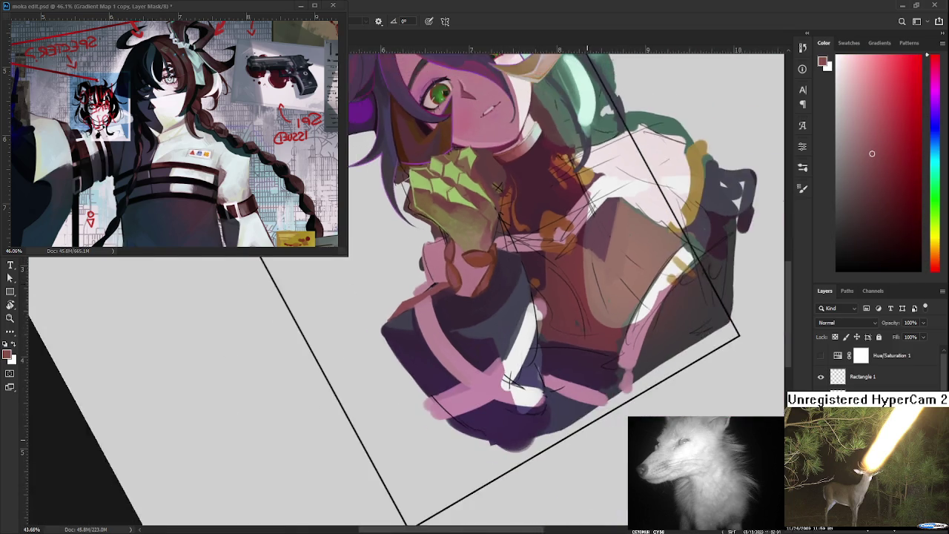
{"action": "scroll", "coordinate": [461, 285], "scroll_direction": "up", "scroll_amount": 1}
{"action": "scroll", "coordinate": [461, 285], "scroll_direction": "up", "scroll_amount": 1}
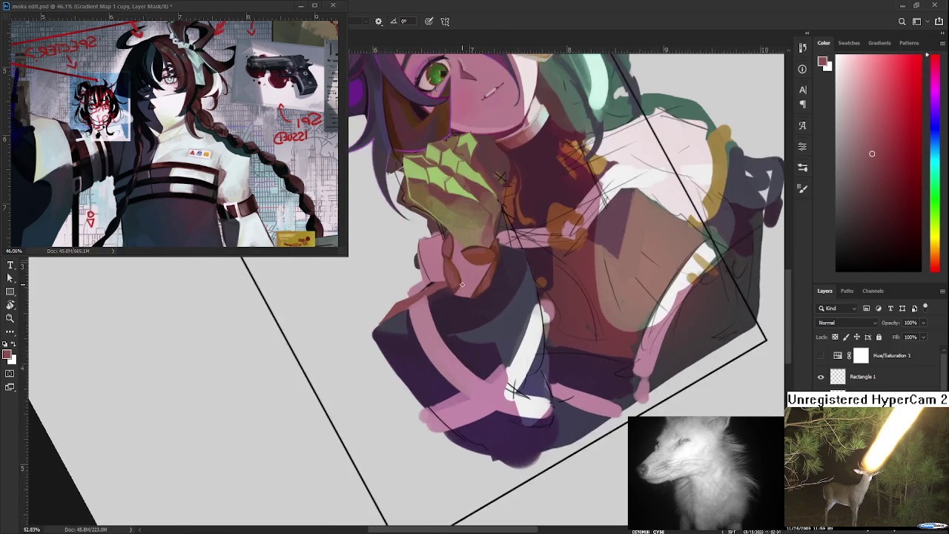
{"action": "scroll", "coordinate": [461, 285], "scroll_direction": "up", "scroll_amount": 1}
{"action": "left_click_drag", "start_coordinate": [451, 292], "coordinate": [445, 291]}
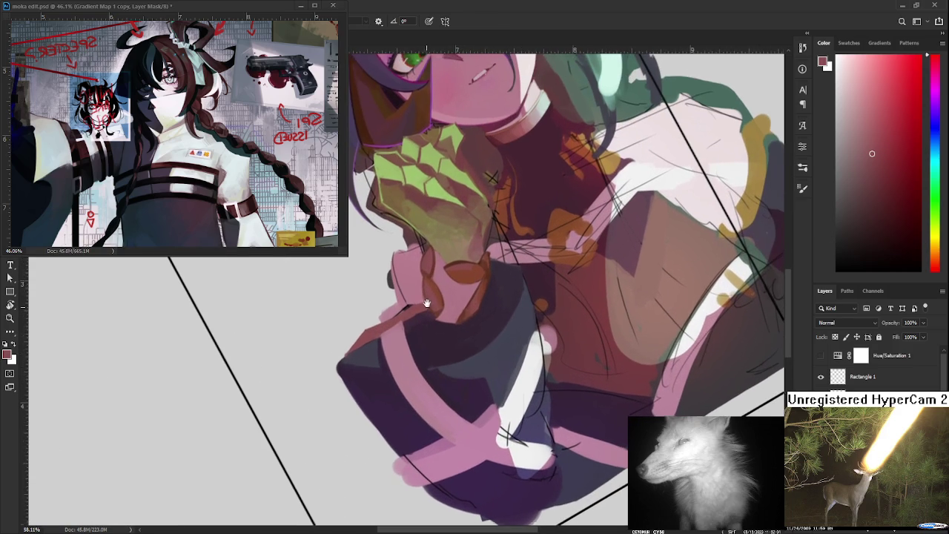
{"action": "left_click", "coordinate": [459, 269], "text": "alt"}
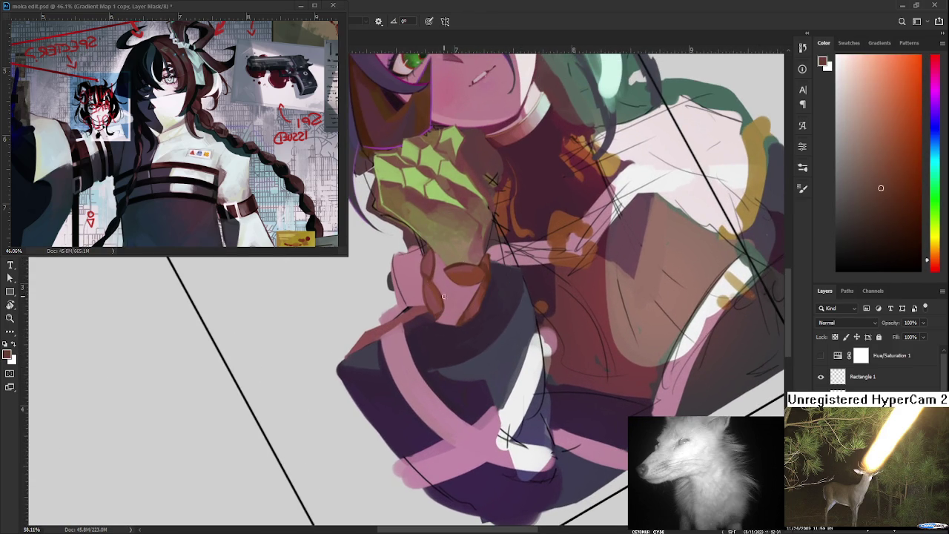
{"action": "left_click", "coordinate": [447, 302], "text": "alt"}
{"action": "left_click", "coordinate": [444, 308], "text": "alt"}
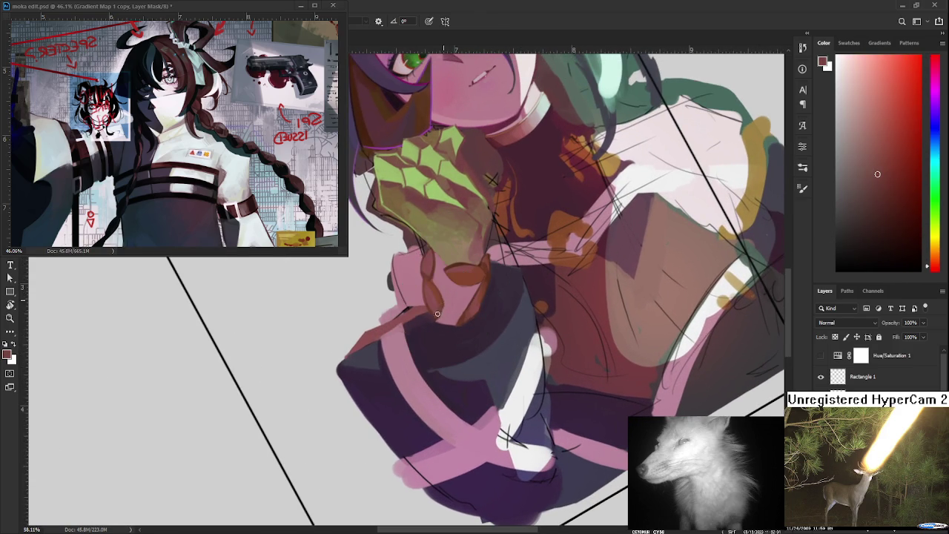
{"action": "left_click", "coordinate": [438, 308], "text": "alt"}
{"action": "left_click", "coordinate": [442, 315], "text": "alt"}
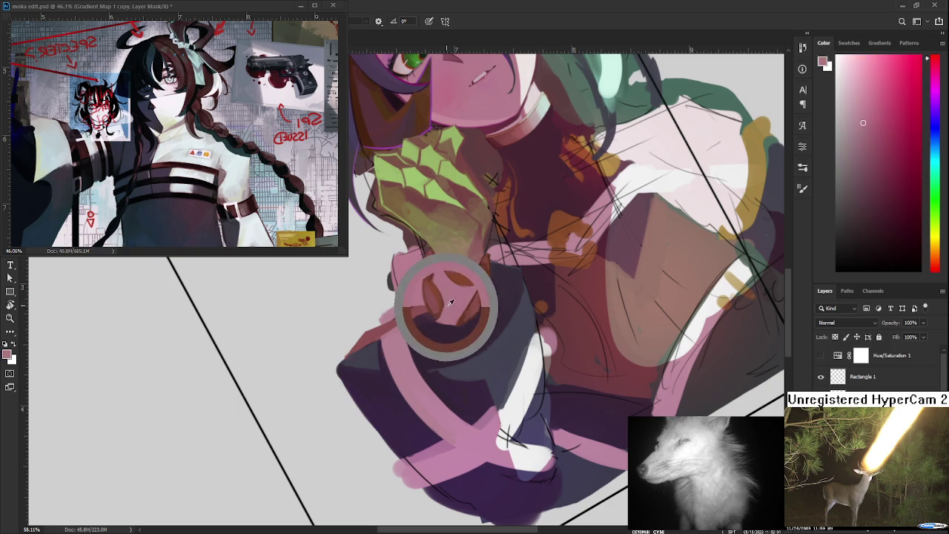
{"action": "left_click", "coordinate": [451, 273], "text": "alt"}
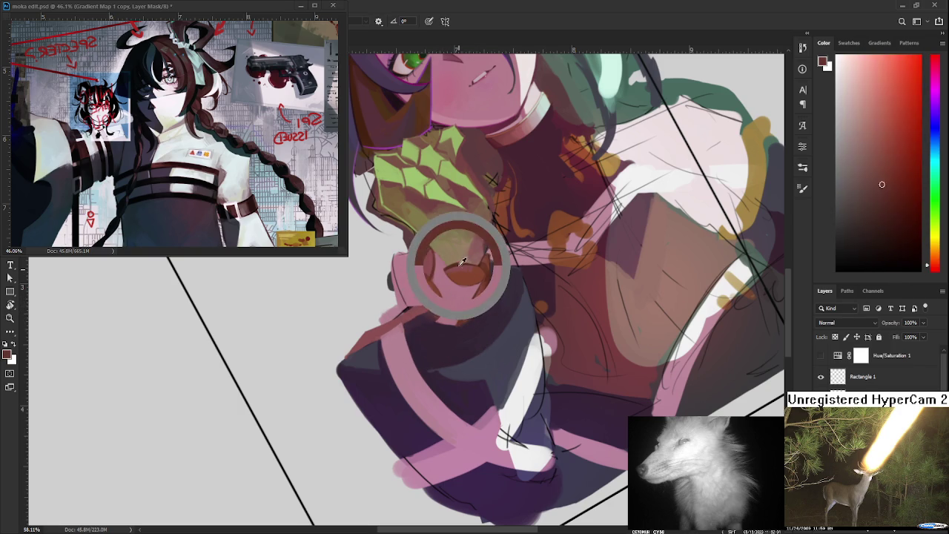
Repaint the brown-red edge beside the pink sleeve band
{"action": "scroll", "coordinate": [461, 265], "scroll_direction": "down", "scroll_amount": 3}
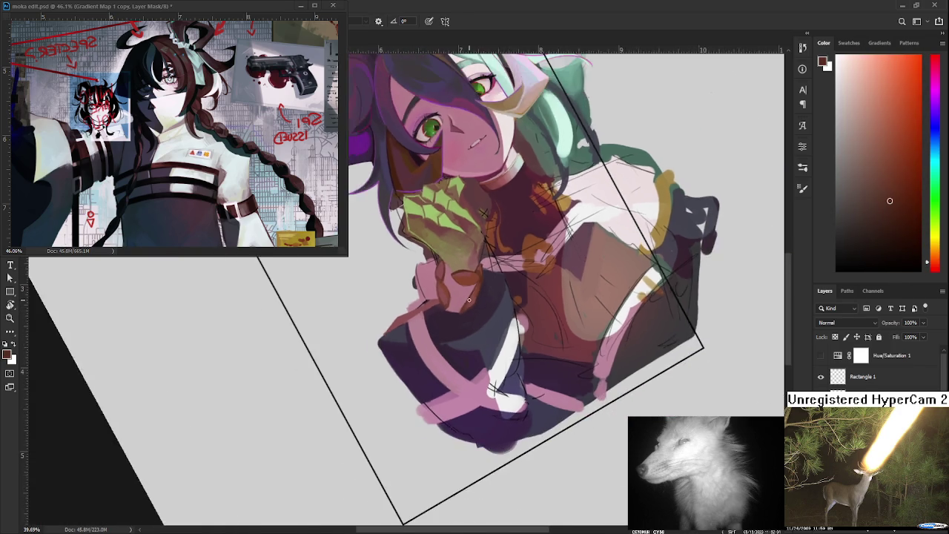
{"action": "scroll", "coordinate": [462, 264], "scroll_direction": "down", "scroll_amount": 3}
{"action": "scroll", "coordinate": [461, 265], "scroll_direction": "up", "scroll_amount": 2}
{"action": "scroll", "coordinate": [462, 264], "scroll_direction": "up", "scroll_amount": 3}
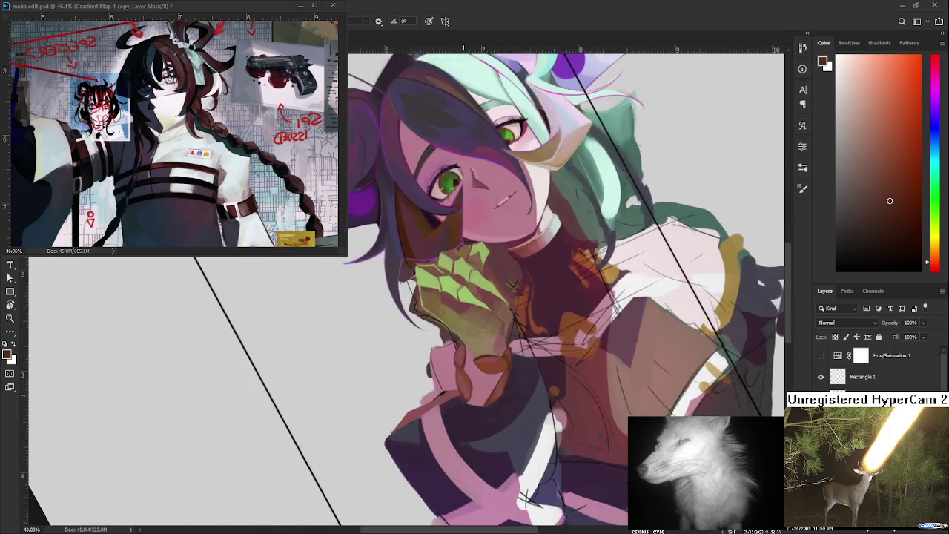
{"action": "scroll", "coordinate": [462, 265], "scroll_direction": "up", "scroll_amount": 2}
{"action": "mouse_move", "coordinate": [482, 349]}
{"action": "left_mouse_down"}
{"action": "mouse_move", "coordinate": [451, 362]}
{"action": "mouse_move", "coordinate": [403, 328]}
{"action": "left_mouse_up"}
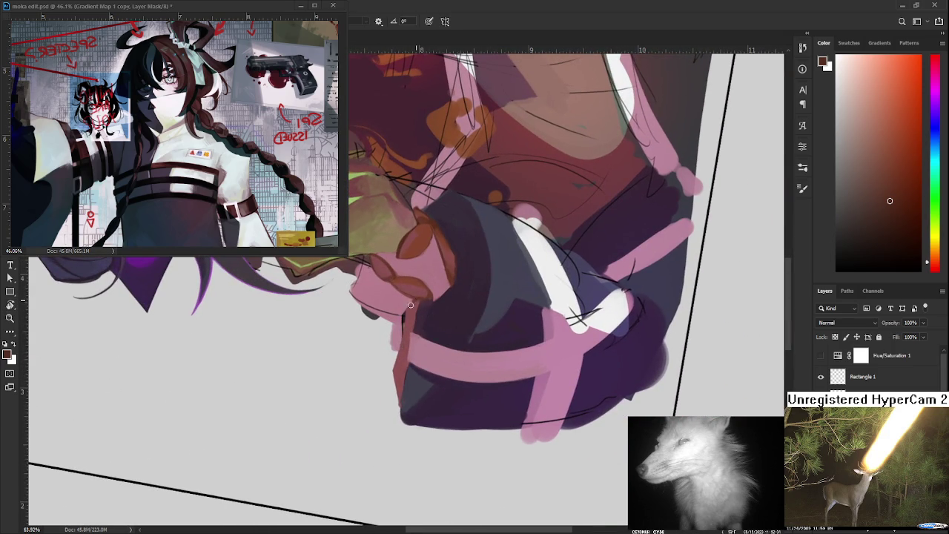
{"action": "left_click", "coordinate": [404, 339], "text": "alt"}
{"action": "left_click", "coordinate": [433, 295], "text": "alt"}
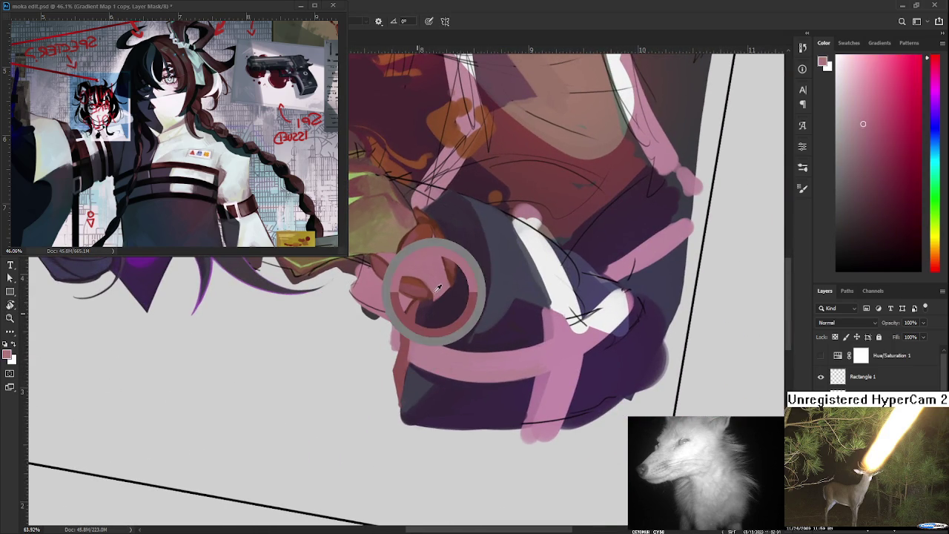
{"action": "left_click", "coordinate": [408, 330], "text": "alt"}
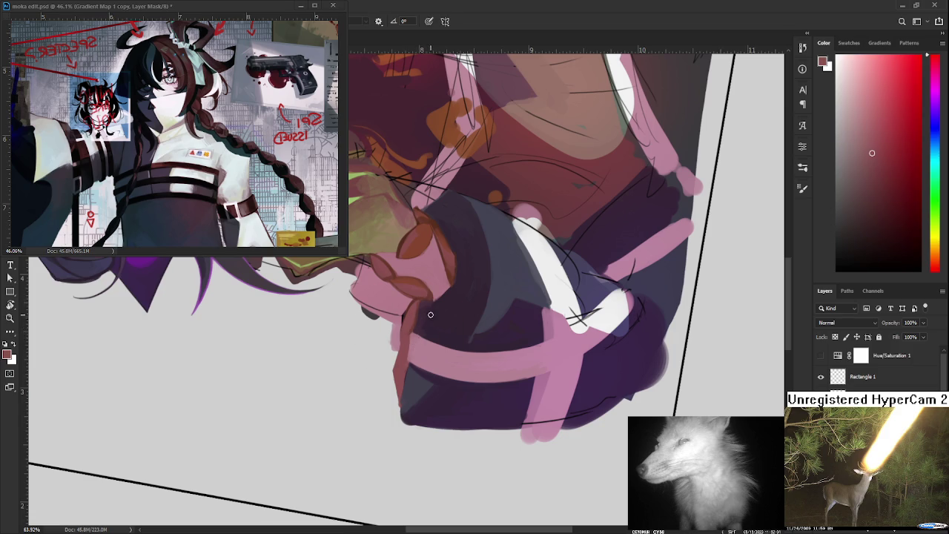
{"action": "left_click", "coordinate": [409, 236], "text": "alt"}
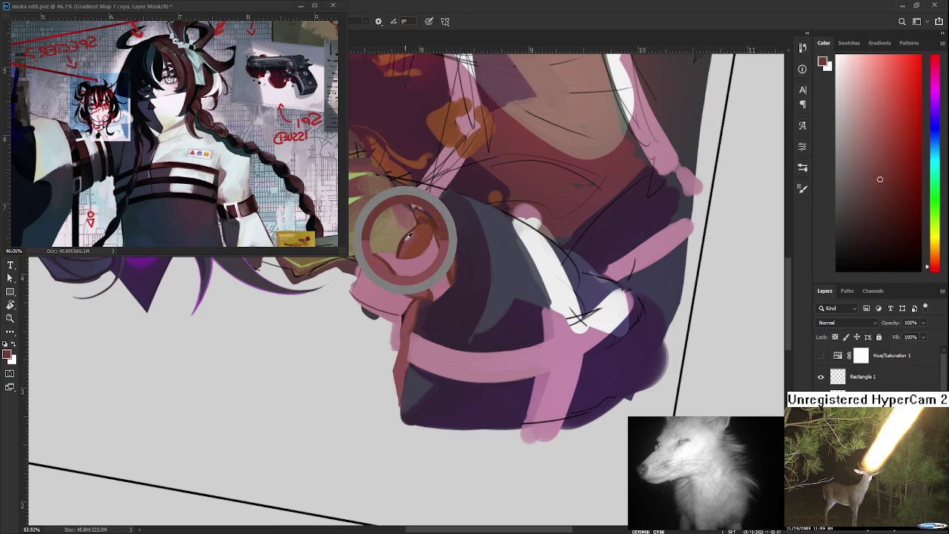
{"action": "left_click_drag", "start_coordinate": [406, 334], "coordinate": [403, 344]}
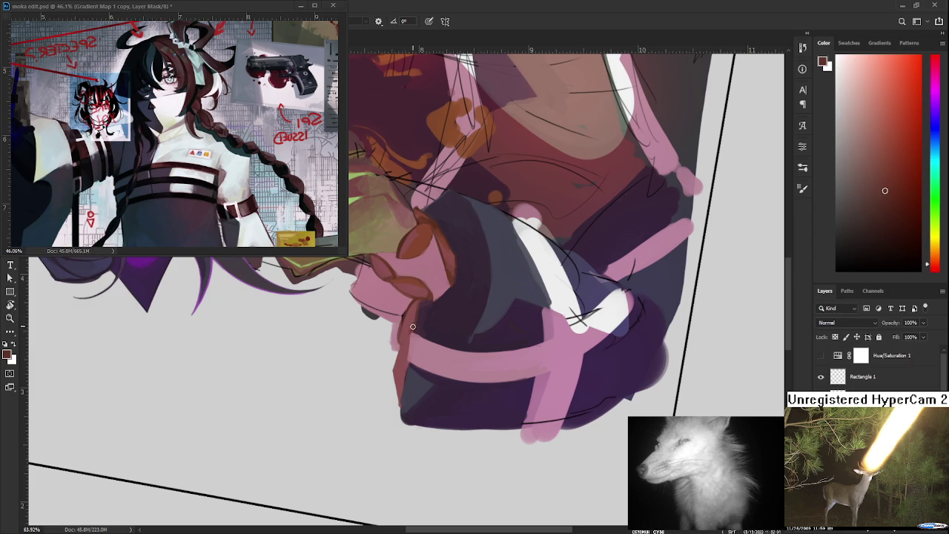
Sample lighter pinkish-brown and dark red-brown tones from the band and braid
{"action": "left_click", "coordinate": [413, 323], "text": "alt"}
{"action": "left_click", "coordinate": [402, 335], "text": "alt"}
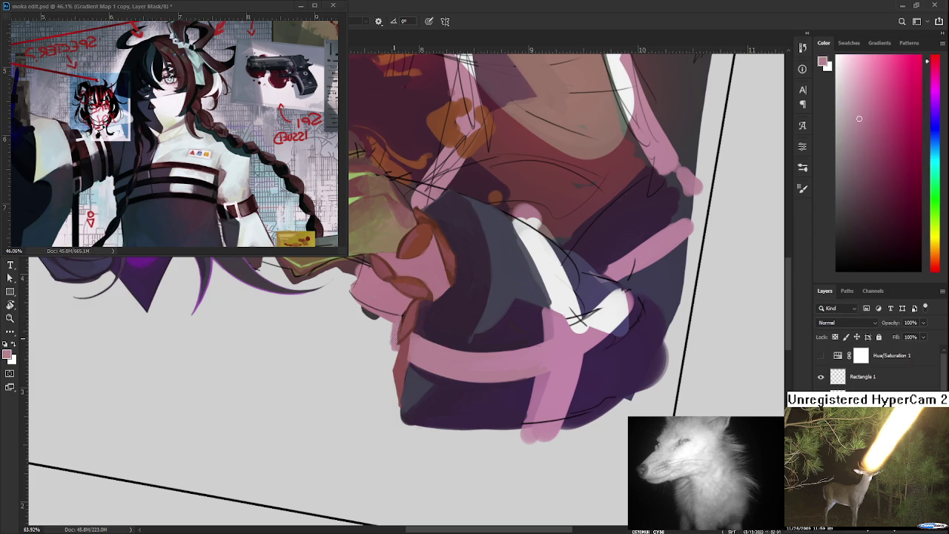
{"action": "left_click", "coordinate": [403, 314], "text": "alt"}
{"action": "left_click", "coordinate": [427, 278], "text": "alt"}
{"action": "left_click", "coordinate": [434, 289], "text": "alt"}
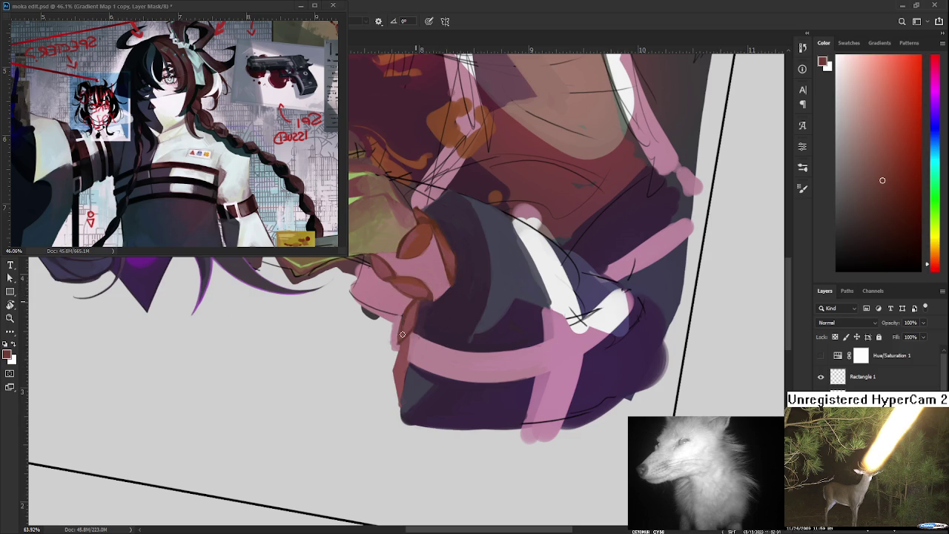
{"action": "left_click", "coordinate": [408, 314], "text": "alt"}
{"action": "left_click", "coordinate": [407, 315], "text": "alt"}
{"action": "left_click", "coordinate": [410, 327], "text": "alt"}
{"action": "left_click", "coordinate": [410, 319], "text": "alt"}
Settle on a darker red from the braid, then view the whole bust
{"action": "left_click", "coordinate": [409, 315], "text": "alt"}
{"action": "left_click", "coordinate": [414, 313], "text": "alt"}
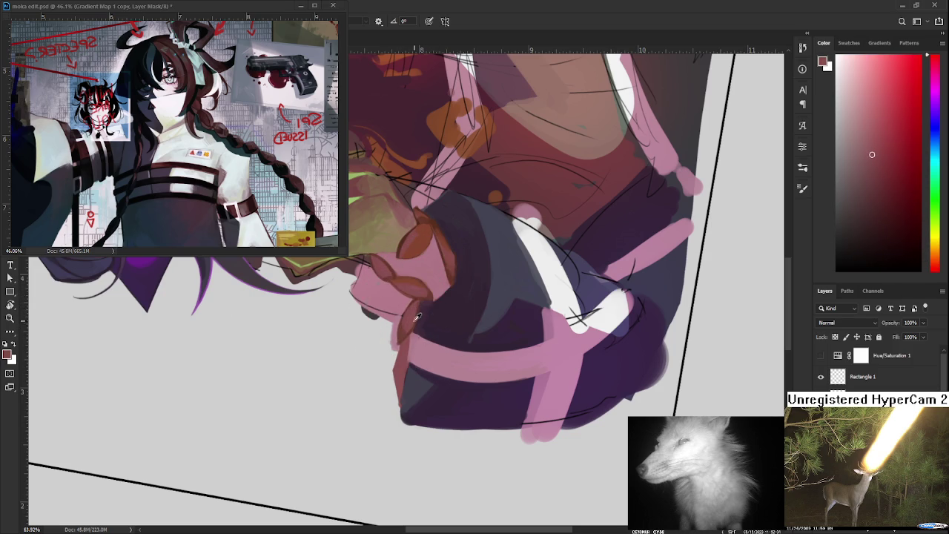
{"action": "left_click", "coordinate": [407, 317], "text": "alt"}
{"action": "left_click", "coordinate": [404, 317], "text": "alt"}
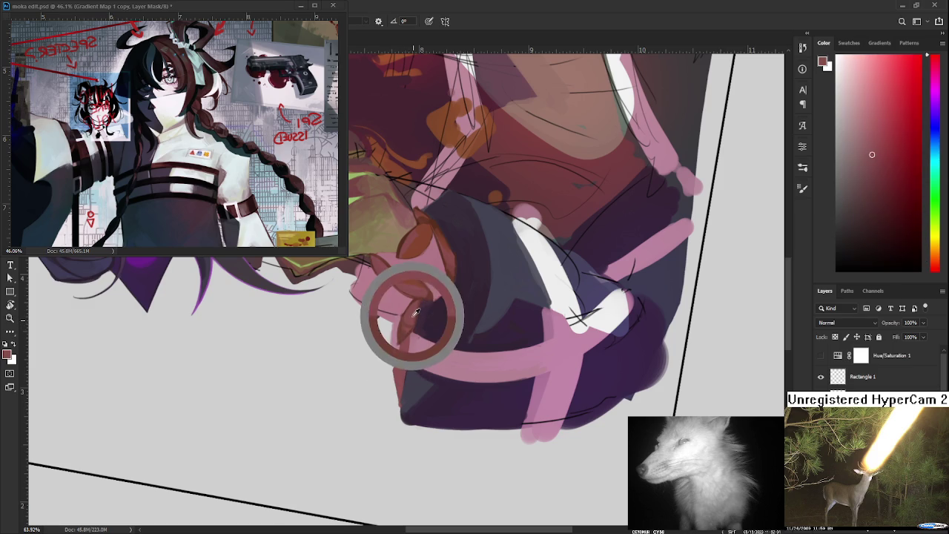
{"action": "left_click", "coordinate": [409, 316], "text": "alt"}
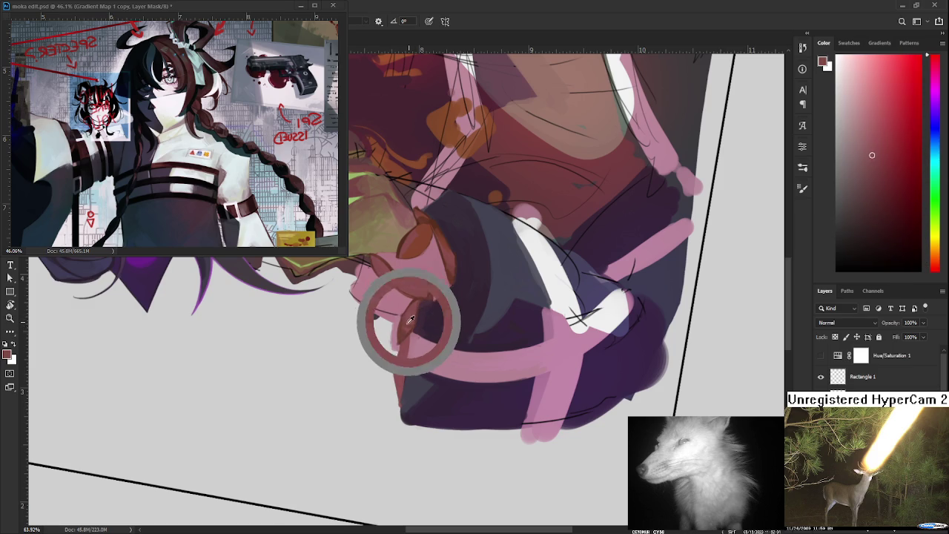
{"action": "left_click_drag", "start_coordinate": [412, 313], "coordinate": [417, 316]}
{"action": "left_click", "coordinate": [414, 314], "text": "alt"}
{"action": "left_click", "coordinate": [412, 315], "text": "alt"}
{"action": "left_click", "coordinate": [400, 318], "text": "alt"}
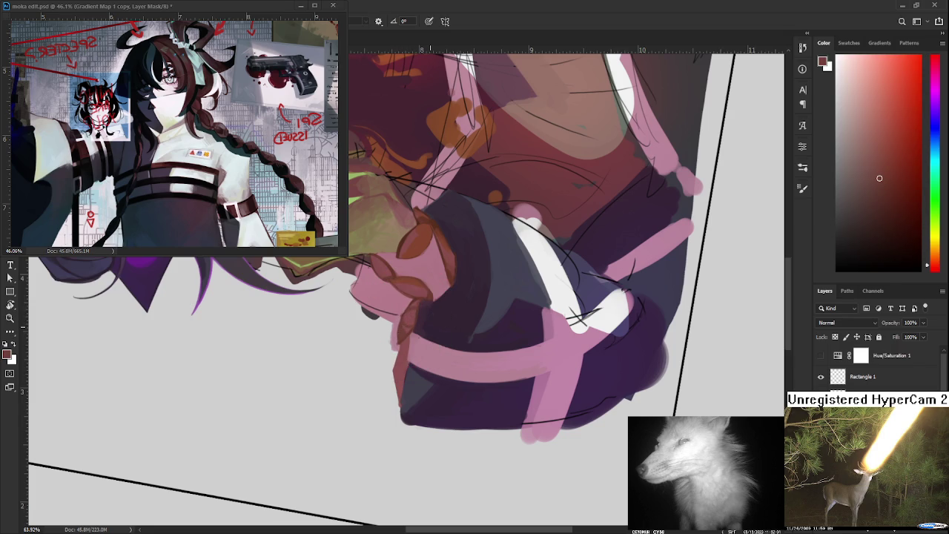
{"action": "mouse_move", "coordinate": [429, 326]}
{"action": "left_mouse_down"}
{"action": "mouse_move", "coordinate": [468, 340]}
{"action": "mouse_move", "coordinate": [408, 361]}
{"action": "mouse_move", "coordinate": [393, 310]}
{"action": "left_mouse_up"}
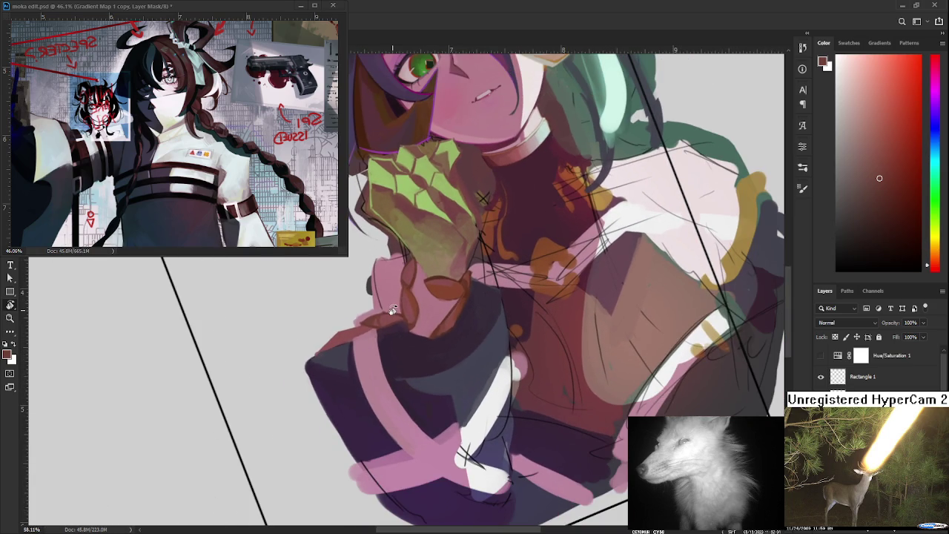
Sample reddish-brown tones from the braid loops, trying darker browns
{"action": "left_click", "coordinate": [371, 319], "text": "alt"}
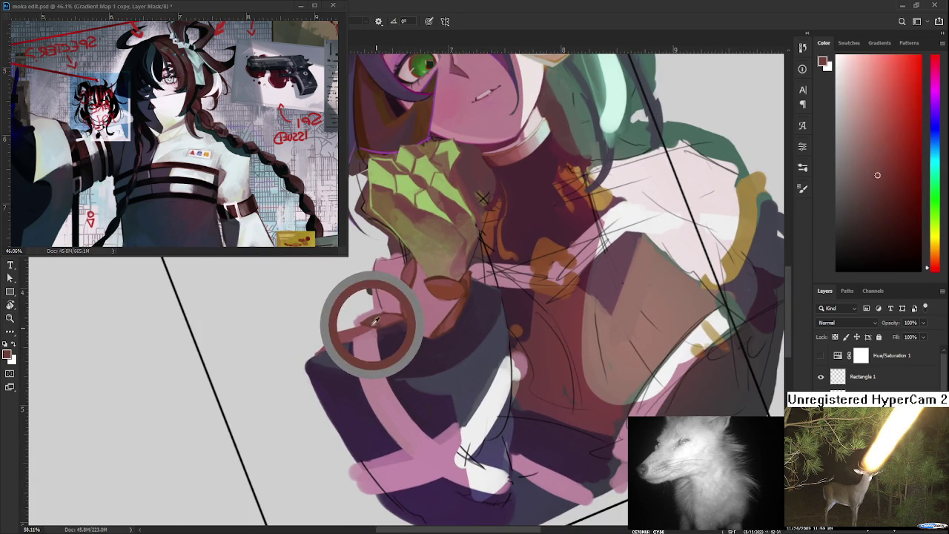
{"action": "left_click_drag", "start_coordinate": [371, 324], "coordinate": [400, 312]}
{"action": "left_click", "coordinate": [400, 313], "text": "alt"}
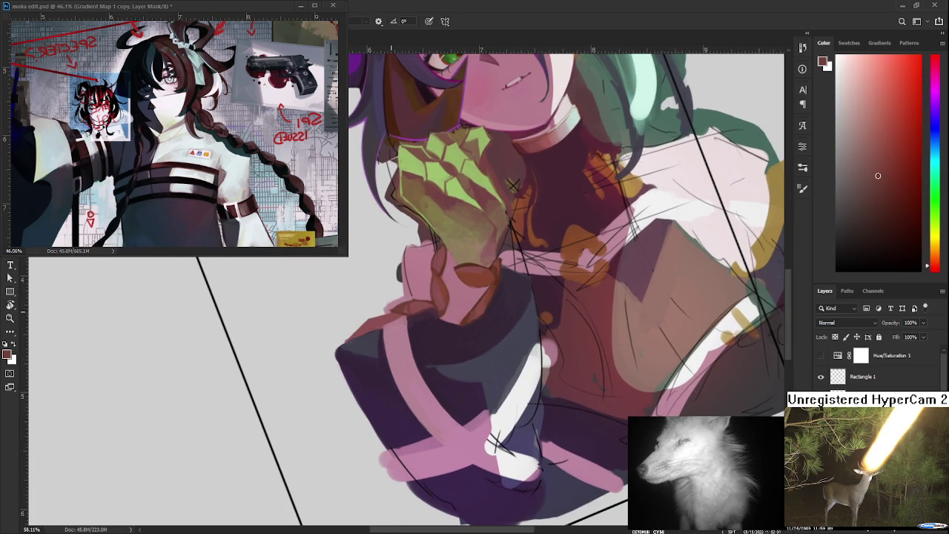
{"action": "left_click", "coordinate": [378, 322], "text": "alt"}
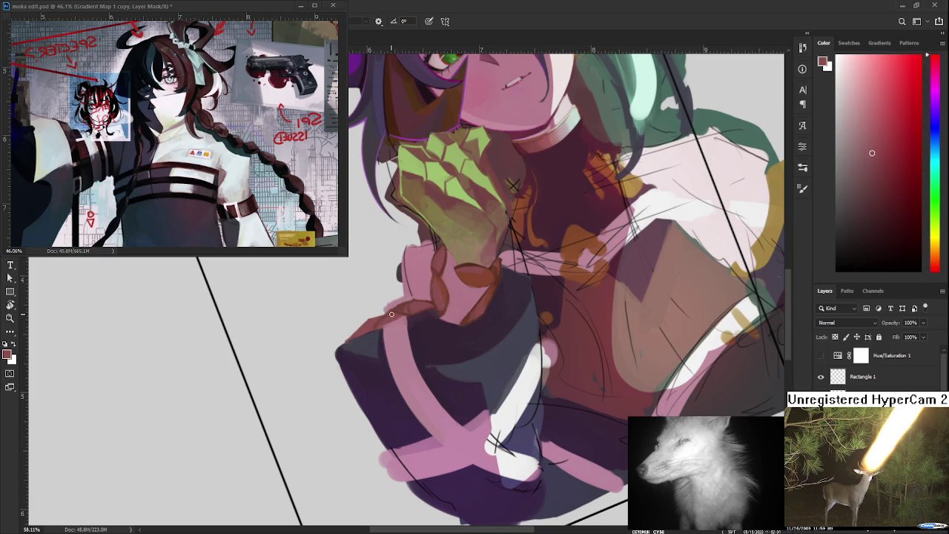
{"action": "left_click", "coordinate": [391, 308], "text": "alt"}
{"action": "left_click", "coordinate": [397, 310], "text": "alt"}
{"action": "left_click", "coordinate": [400, 310], "text": "alt"}
{"action": "left_click", "coordinate": [412, 307], "text": "alt"}
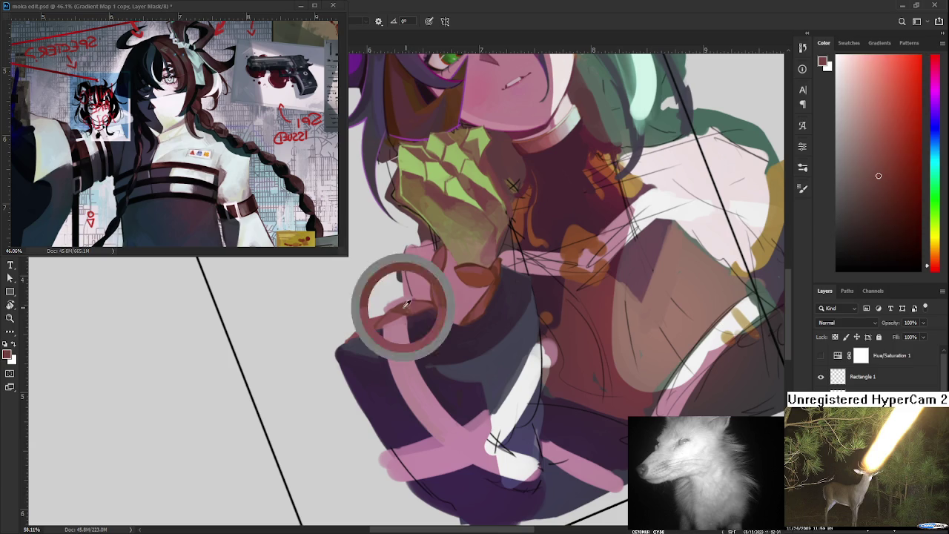
{"action": "left_click", "coordinate": [417, 304], "text": "alt"}
{"action": "left_click", "coordinate": [407, 304], "text": "alt"}
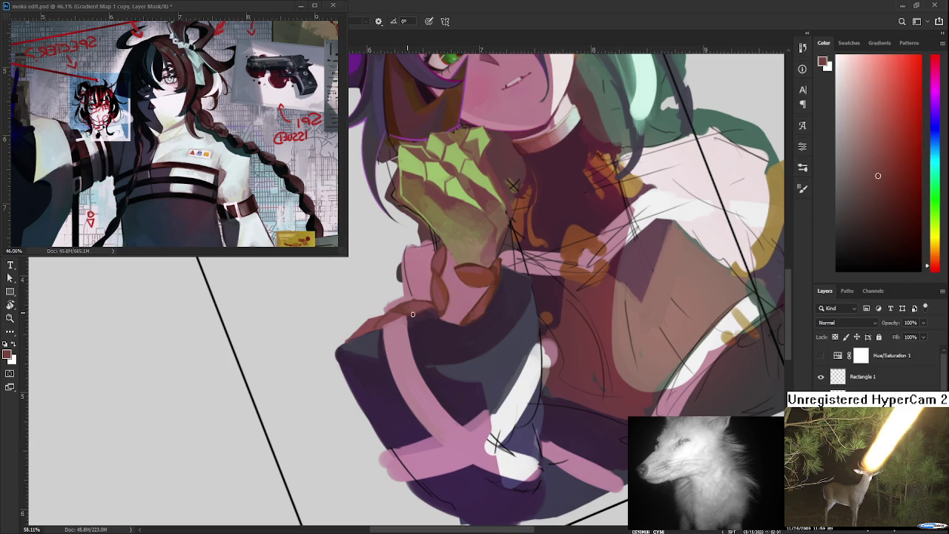
Resample sleeve and braid tones, fine-tuning the braid's reddish-brown as the foreground
{"action": "left_click", "coordinate": [417, 304], "text": "alt"}
{"action": "left_click", "coordinate": [402, 306], "text": "alt"}
{"action": "left_click", "coordinate": [417, 307], "text": "alt"}
{"action": "left_click", "coordinate": [405, 310], "text": "alt"}
{"action": "left_click", "coordinate": [387, 318], "text": "alt"}
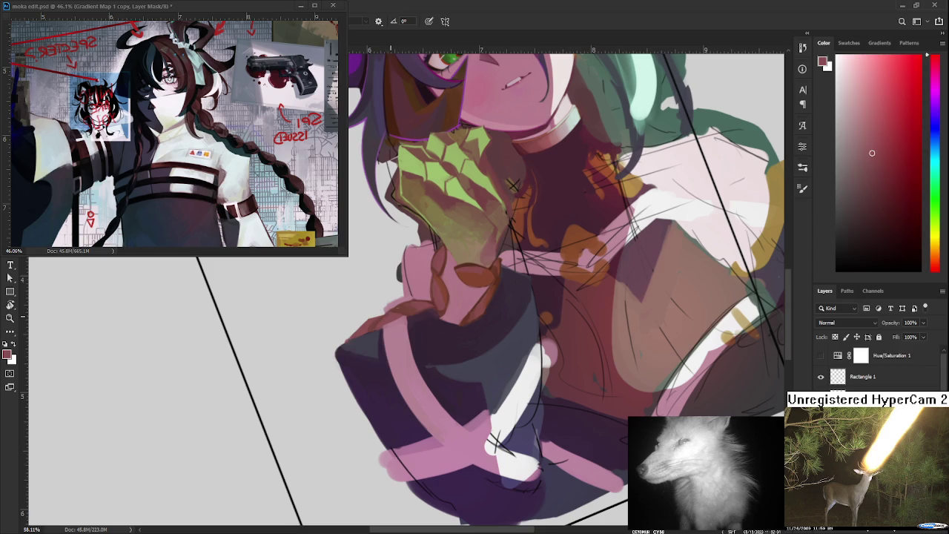
{"action": "left_click", "coordinate": [378, 329], "text": "alt"}
{"action": "left_click", "coordinate": [384, 319], "text": "alt"}
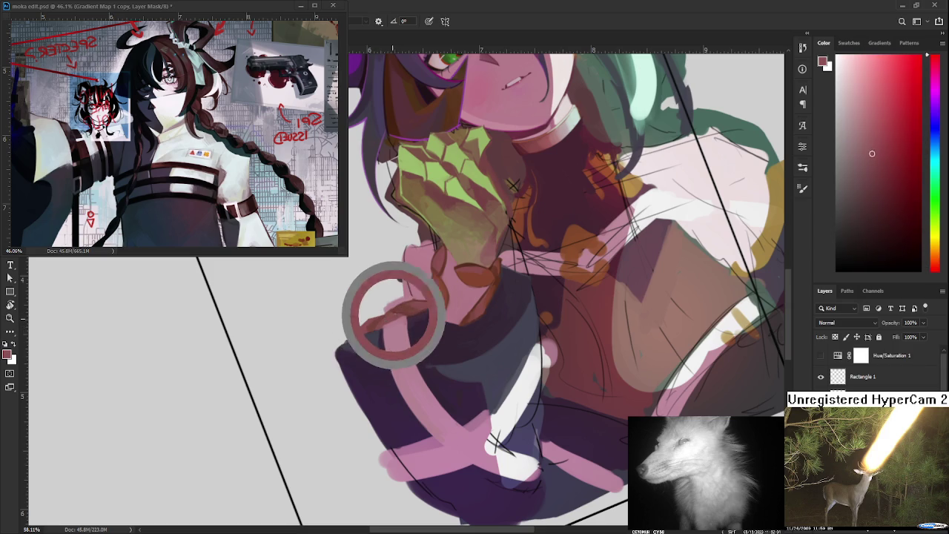
{"action": "left_click", "coordinate": [378, 315], "text": "alt"}
{"action": "left_click", "coordinate": [375, 322], "text": "alt"}
{"action": "left_click", "coordinate": [372, 320], "text": "alt"}
{"action": "left_click", "coordinate": [373, 322], "text": "alt"}
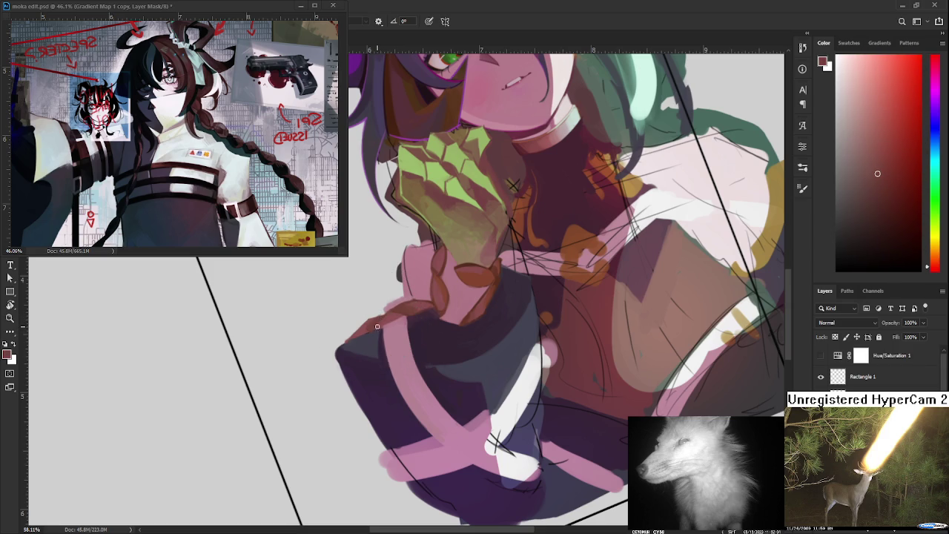
{"action": "left_click", "coordinate": [389, 316], "text": "alt"}
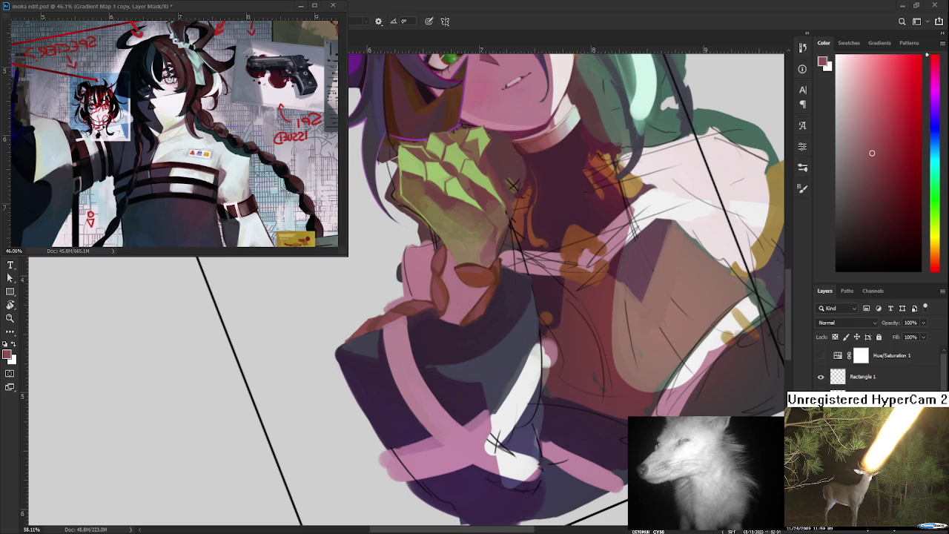
Sample shadow tones from the painting, then a dark purple from the sleeve
{"action": "scroll", "coordinate": [431, 436], "scroll_direction": "down", "scroll_amount": 3}
{"action": "scroll", "coordinate": [419, 399], "scroll_direction": "up", "scroll_amount": 3}
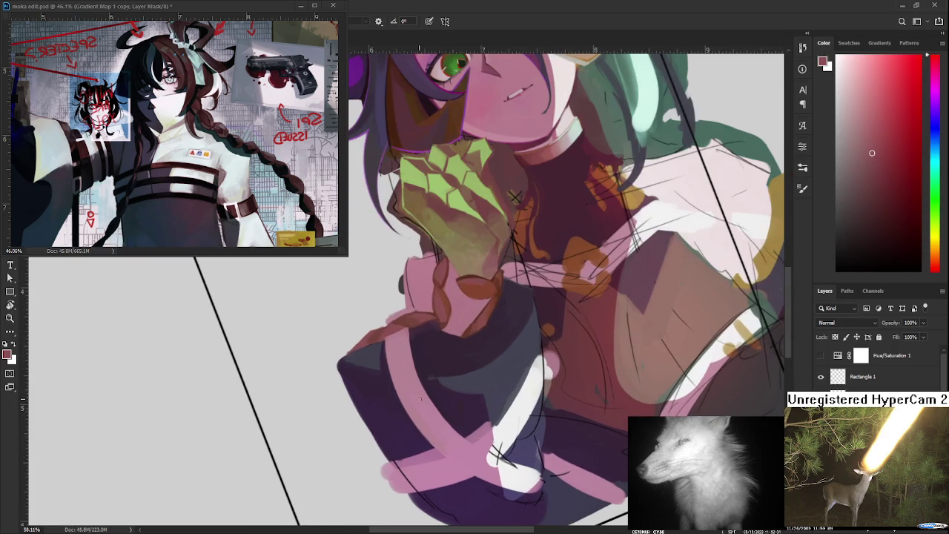
{"action": "left_click", "coordinate": [413, 320], "text": "alt"}
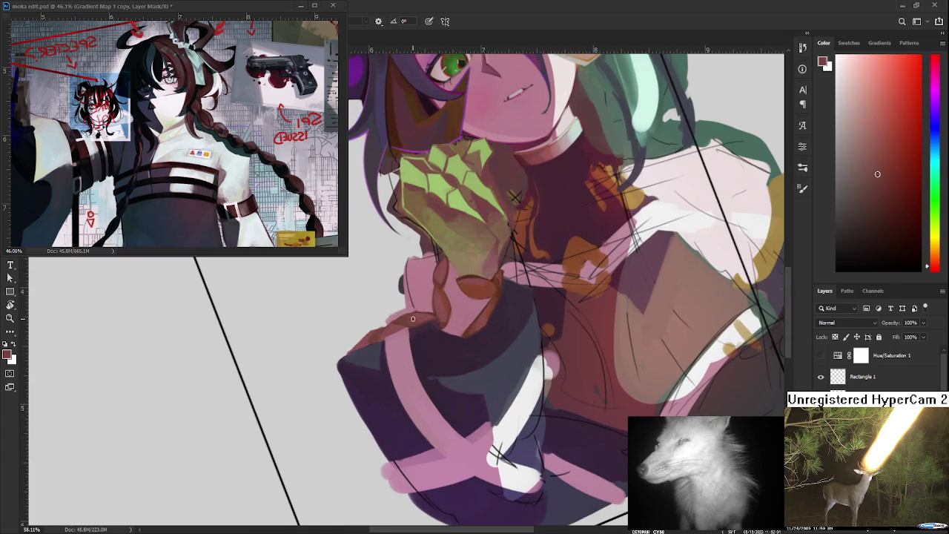
{"action": "left_click", "coordinate": [423, 323], "text": "alt"}
{"action": "left_click", "coordinate": [431, 319], "text": "alt"}
{"action": "left_click", "coordinate": [427, 317], "text": "alt"}
{"action": "left_click", "coordinate": [434, 315], "text": "alt"}
{"action": "scroll", "coordinate": [437, 330], "scroll_direction": "up", "scroll_amount": 1}
{"action": "left_click", "coordinate": [439, 336], "text": "alt"}
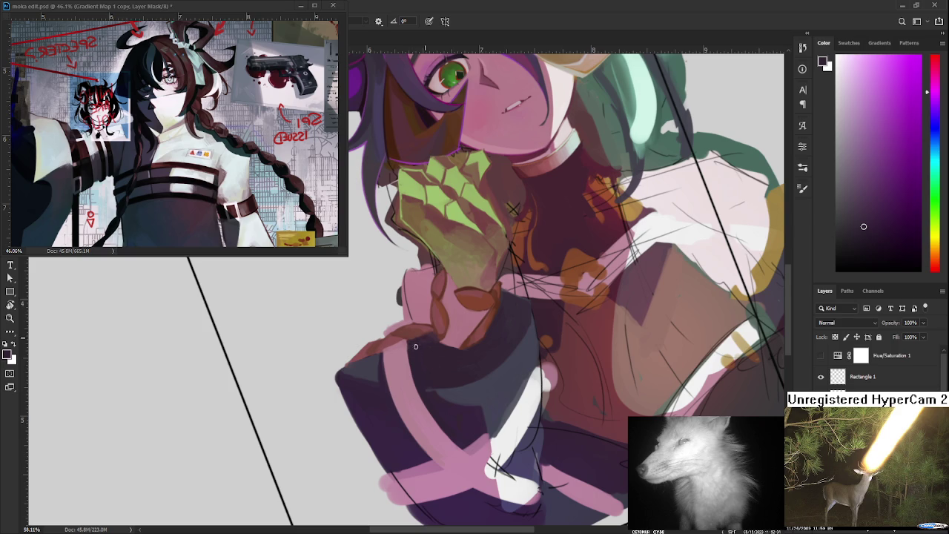
{"action": "left_click", "coordinate": [417, 342], "text": "alt"}
Sample pink tones from the sleeve trim and along the braid, ending on dark purple
{"action": "left_click", "coordinate": [413, 347], "text": "alt"}
{"action": "left_click", "coordinate": [389, 349], "text": "alt"}
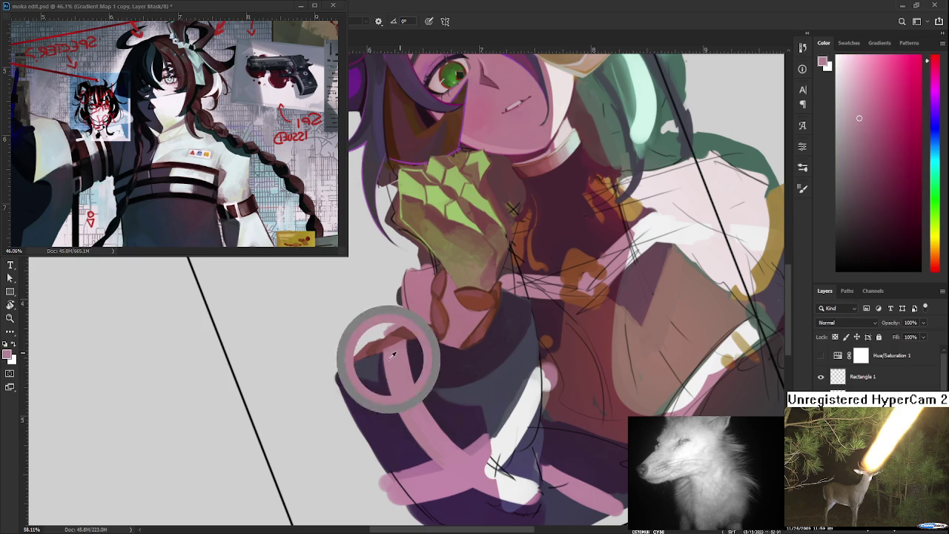
{"action": "left_click", "coordinate": [383, 344], "text": "alt"}
{"action": "left_click", "coordinate": [396, 350], "text": "alt"}
{"action": "left_click", "coordinate": [387, 343], "text": "alt"}
{"action": "left_click", "coordinate": [397, 346], "text": "alt"}
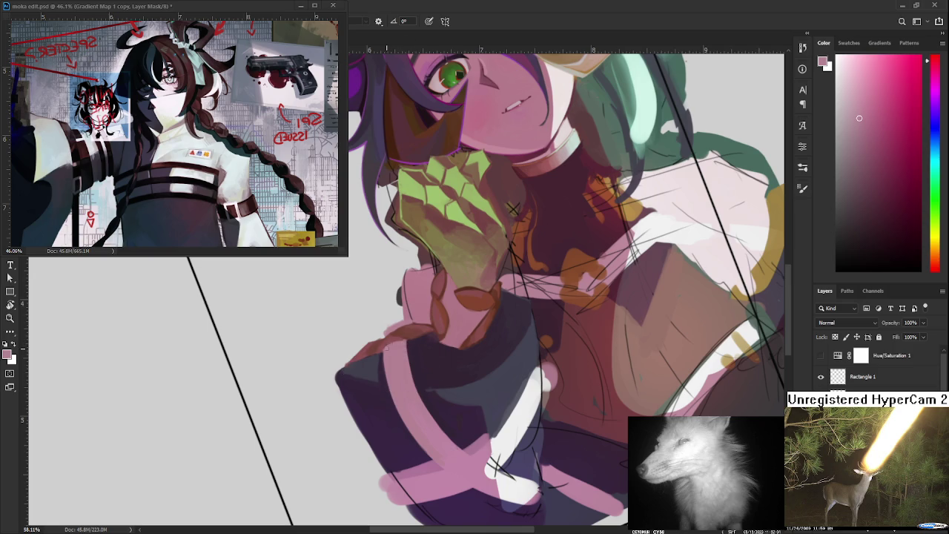
{"action": "mouse_move", "coordinate": [387, 347]}
{"action": "left_mouse_down", "text": "alt"}
{"action": "mouse_move", "coordinate": [394, 358]}
{"action": "mouse_move", "coordinate": [383, 365]}
{"action": "left_mouse_up", "text": "alt"}
{"action": "left_click", "coordinate": [384, 356], "text": "alt"}
Paint dark grey over the lower braid loop and the sleeve's upper-left outline
{"action": "left_click", "coordinate": [382, 354], "text": "alt"}
{"action": "left_click", "coordinate": [382, 356], "text": "alt"}
{"action": "left_click", "coordinate": [384, 355], "text": "alt"}
{"action": "left_click_drag", "start_coordinate": [354, 362], "coordinate": [340, 373]}
{"action": "mouse_move", "coordinate": [340, 373]}
{"action": "left_mouse_down"}
{"action": "mouse_move", "coordinate": [358, 359]}
{"action": "mouse_move", "coordinate": [339, 373]}
{"action": "left_mouse_up"}
Resample dark purple-grey, pink-mauve and dark purple from the sleeve, then braid brown
{"action": "left_click", "coordinate": [371, 360], "text": "alt"}
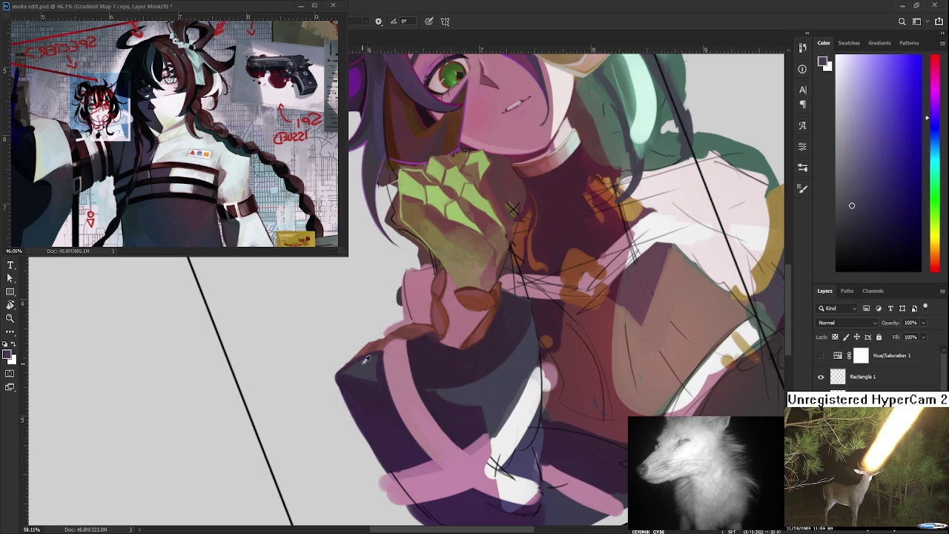
{"action": "left_click", "coordinate": [395, 348], "text": "alt"}
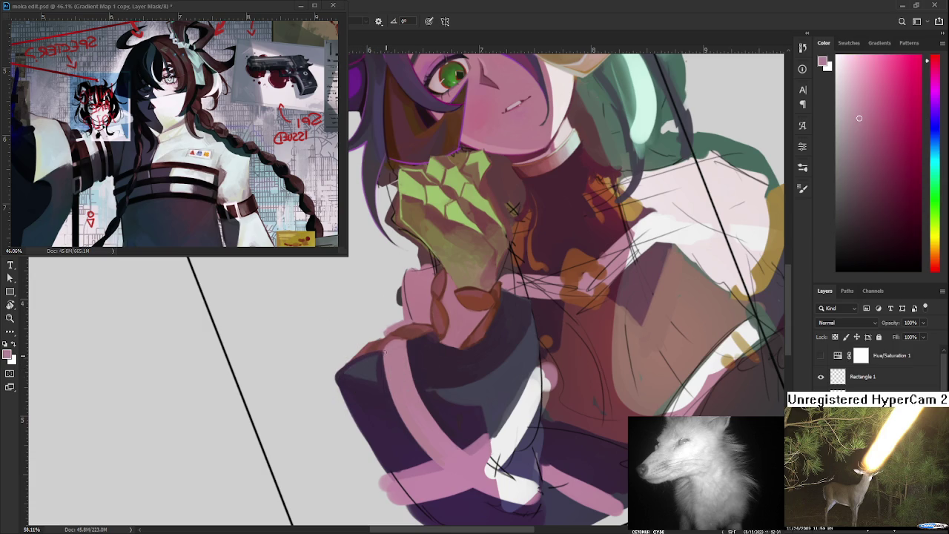
{"action": "scroll", "coordinate": [394, 346], "scroll_direction": "down", "scroll_amount": 3}
{"action": "scroll", "coordinate": [394, 346], "scroll_direction": "down", "scroll_amount": 2}
{"action": "scroll", "coordinate": [393, 342], "scroll_direction": "up", "scroll_amount": 4}
{"action": "left_click", "coordinate": [359, 377], "text": "alt"}
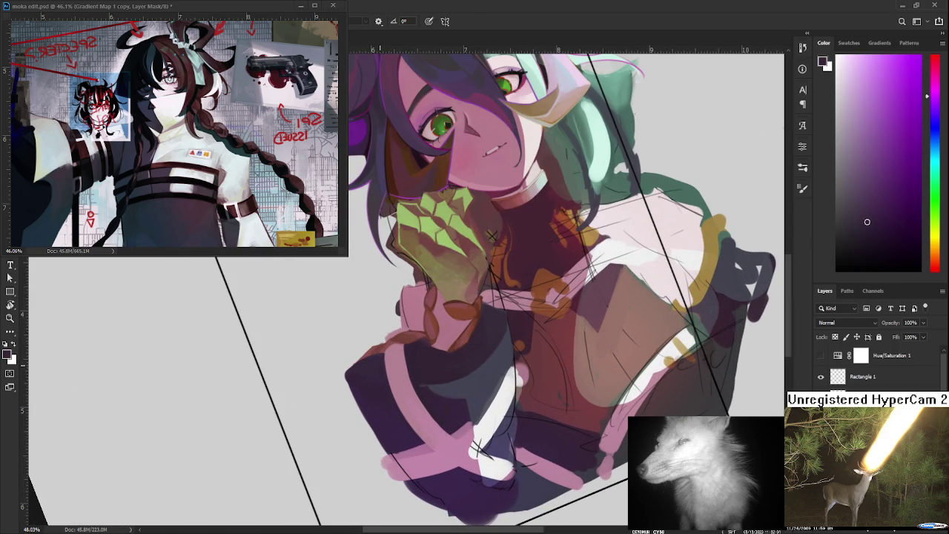
{"action": "scroll", "coordinate": [438, 363], "scroll_direction": "down", "scroll_amount": 5}
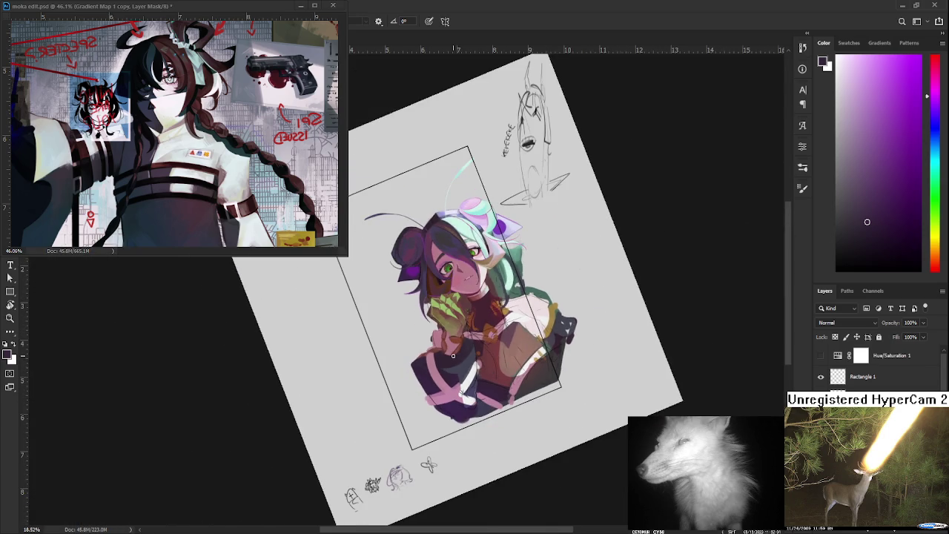
{"action": "scroll", "coordinate": [451, 355], "scroll_direction": "up", "scroll_amount": 2}
{"action": "scroll", "coordinate": [448, 351], "scroll_direction": "up", "scroll_amount": 1}
{"action": "scroll", "coordinate": [445, 349], "scroll_direction": "up", "scroll_amount": 1}
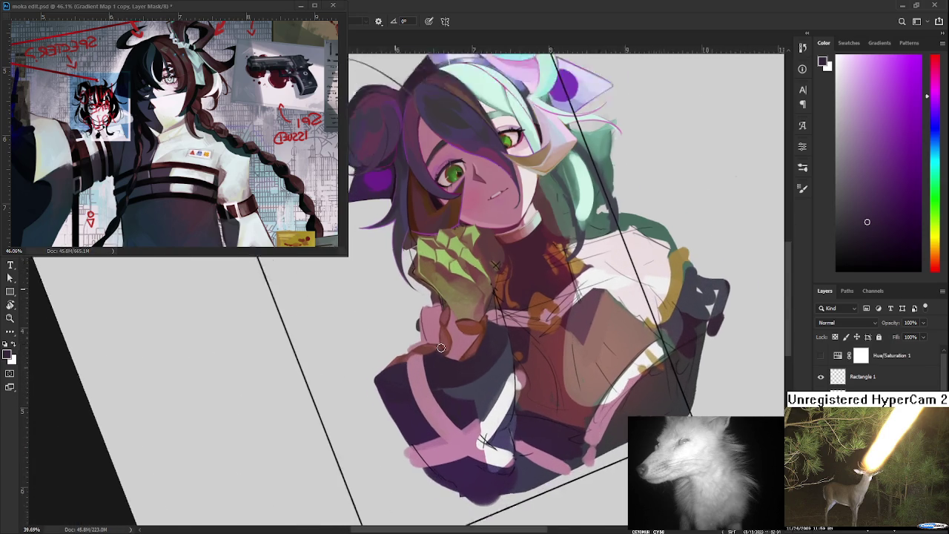
{"action": "scroll", "coordinate": [441, 347], "scroll_direction": "up", "scroll_amount": 1}
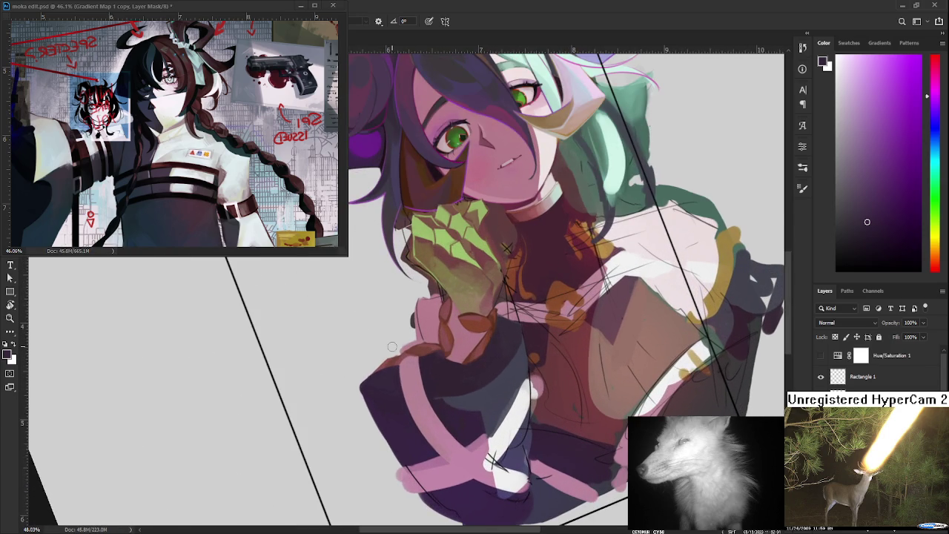
{"action": "scroll", "coordinate": [392, 347], "scroll_direction": "up", "scroll_amount": 2}
{"action": "left_click", "coordinate": [513, 315], "text": "alt"}
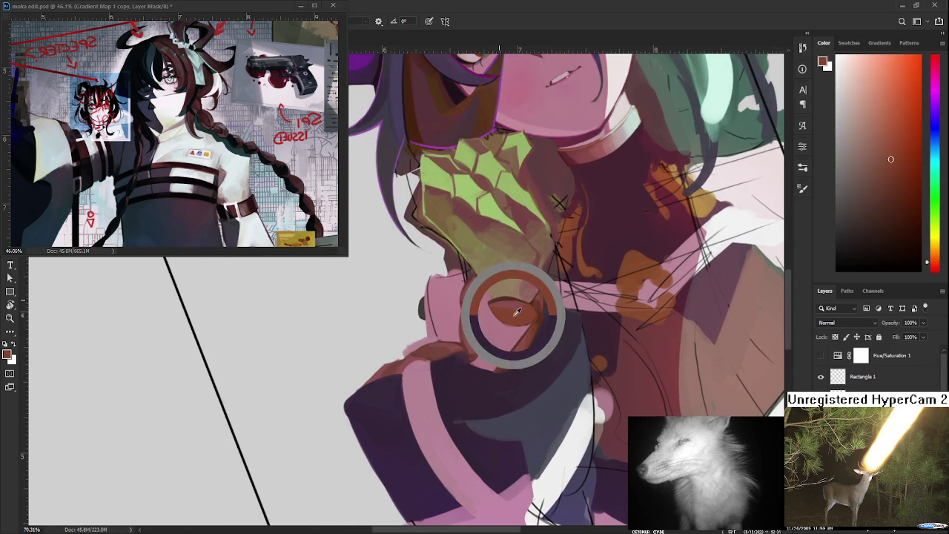
Resample the braid's brown and the sleeve's dark purple
{"action": "left_click", "coordinate": [448, 354], "text": "alt"}
{"action": "left_click", "coordinate": [434, 353], "text": "alt"}
{"action": "left_click", "coordinate": [454, 347], "text": "alt"}
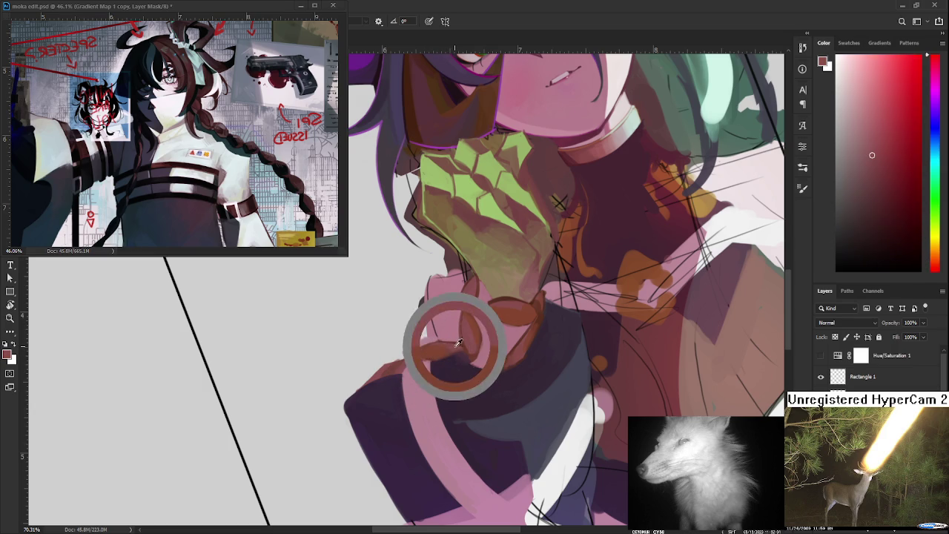
{"action": "left_click", "coordinate": [434, 350], "text": "alt"}
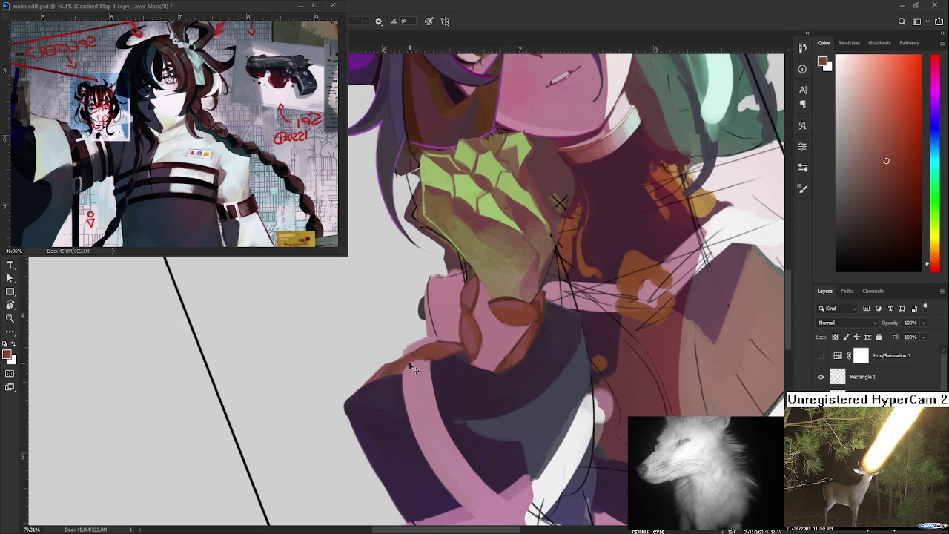
{"action": "left_click", "coordinate": [382, 371], "text": "alt"}
{"action": "left_click", "coordinate": [387, 377], "text": "alt"}
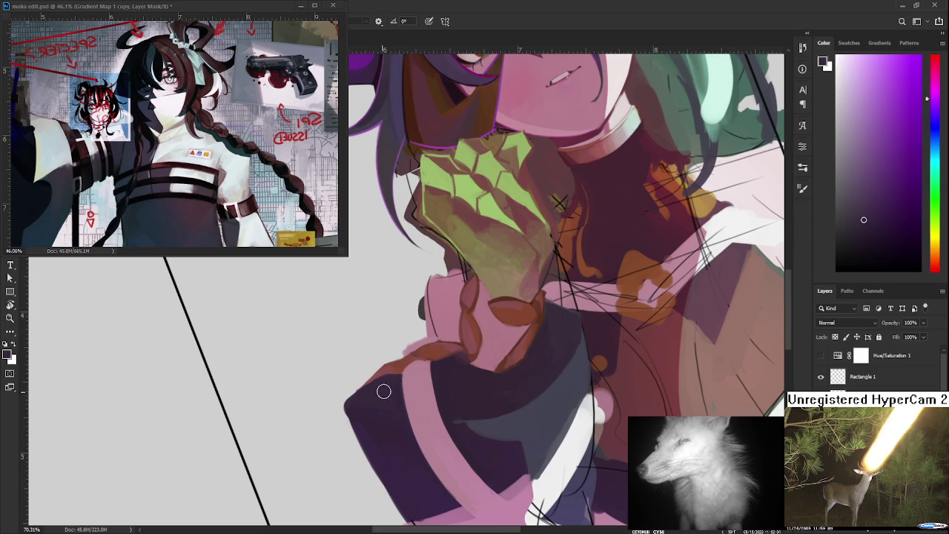
Toggle Eraser then Brush, and settle on the braid's reddish-brown as the foreground colour
{"action": "key", "text": "e"}
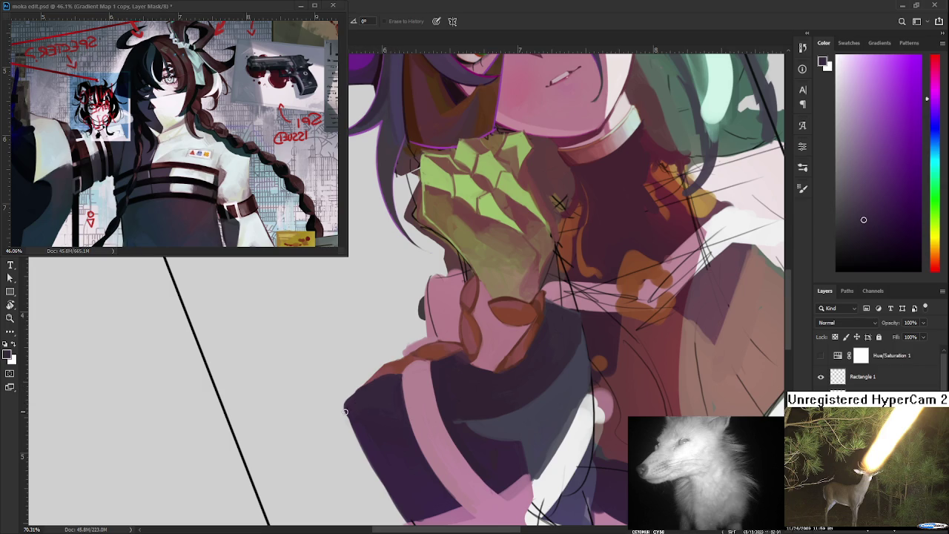
{"action": "left_click_drag", "start_coordinate": [349, 433], "coordinate": [343, 397]}
{"action": "key", "text": "b"}
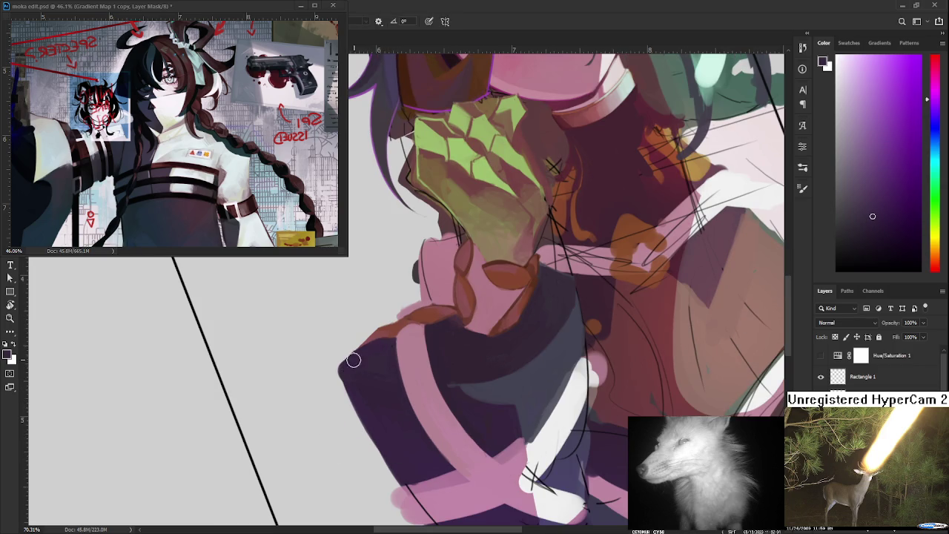
{"action": "left_click_drag", "start_coordinate": [378, 345], "coordinate": [388, 392]}
{"action": "left_click", "coordinate": [386, 379], "text": "alt"}
{"action": "left_click", "coordinate": [363, 377], "text": "alt"}
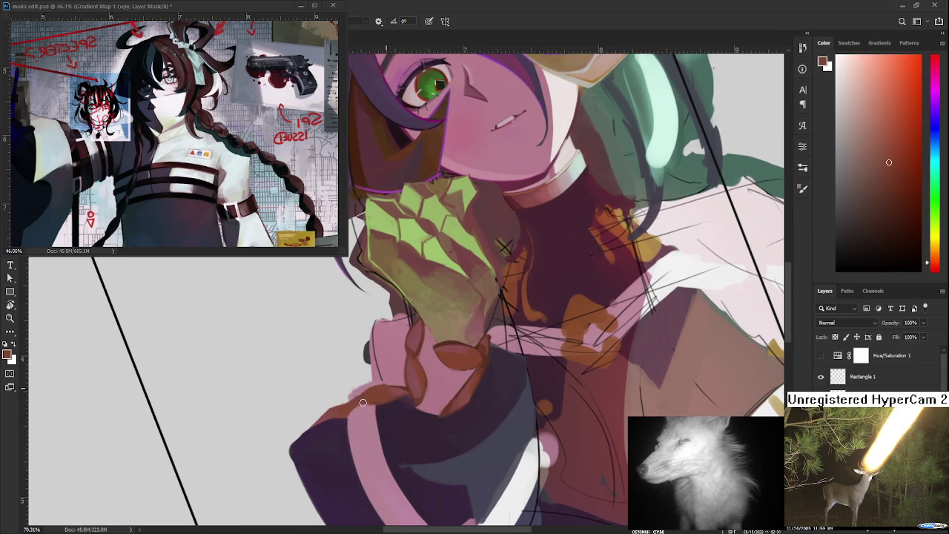
{"action": "left_click", "coordinate": [356, 383], "text": "alt"}
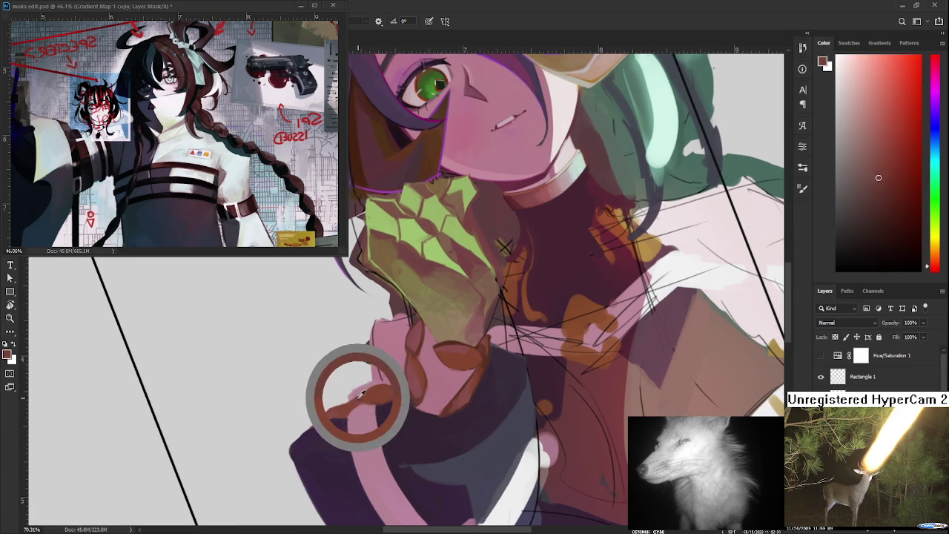
{"action": "left_click", "coordinate": [396, 387], "text": "alt"}
{"action": "left_click", "coordinate": [393, 385], "text": "alt"}
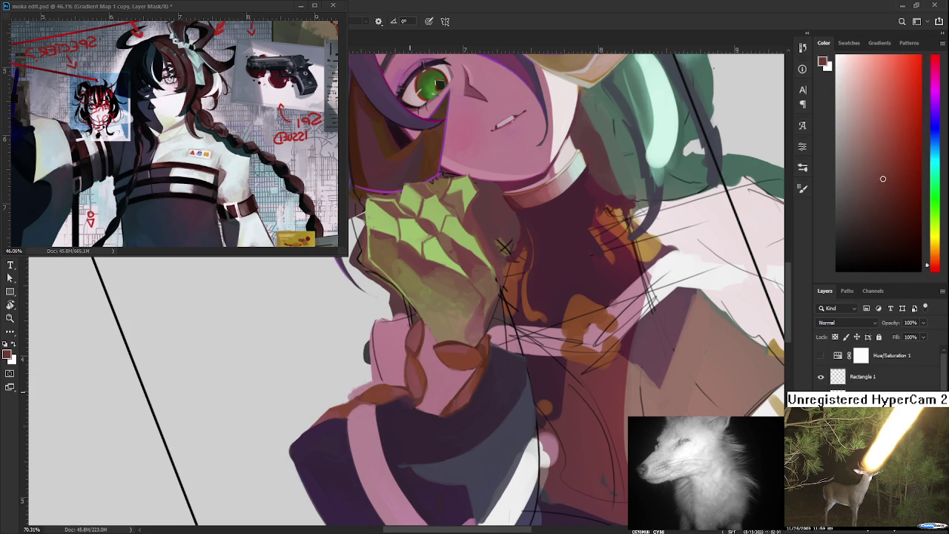
{"action": "left_click_drag", "start_coordinate": [414, 338], "coordinate": [440, 311]}
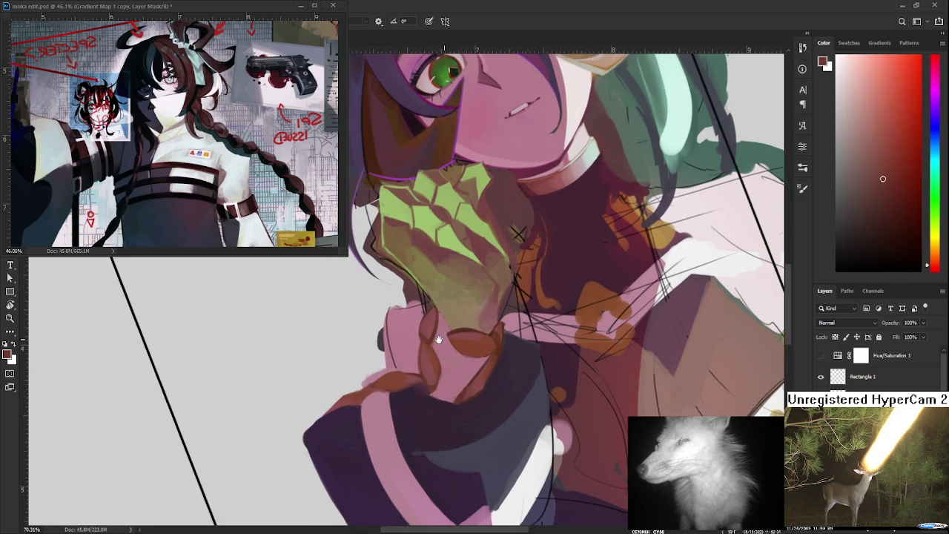